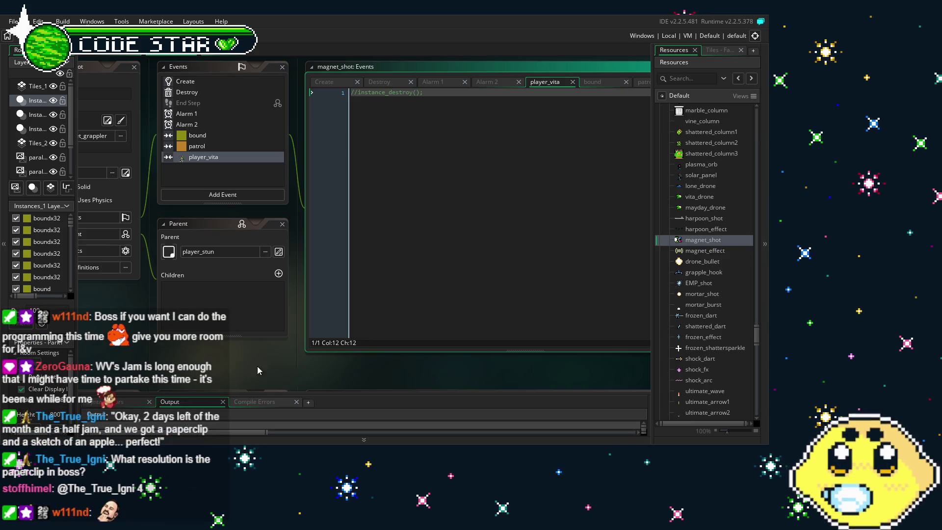
Step: Bring the magnet_shot panel into view and review its Create, Destroy, Alarm 1 and Alarm 2 code
{"action": "scroll", "coordinate": [363, 206], "scroll_direction": "left", "scroll_amount": 2}
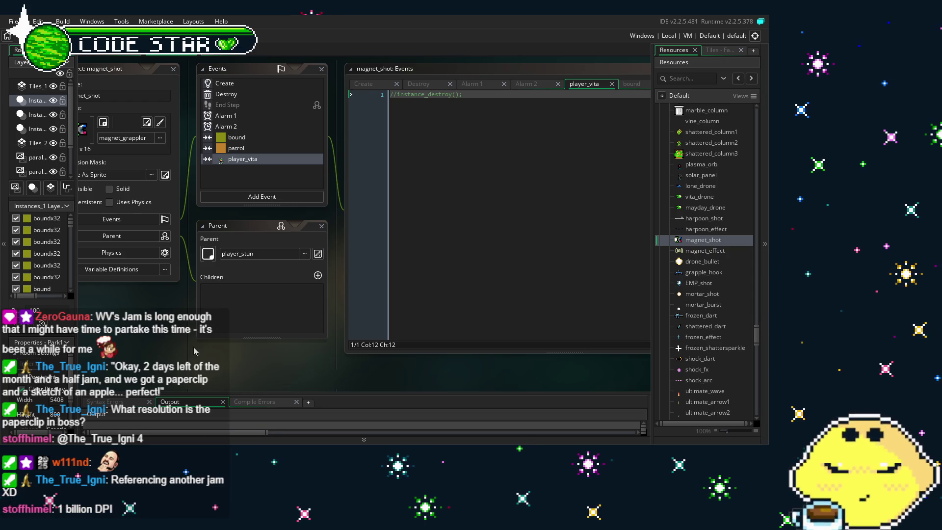
{"action": "mouse_move", "coordinate": [175, 360]}
{"action": "left_mouse_down"}
{"action": "mouse_move", "coordinate": [251, 378]}
{"action": "mouse_move", "coordinate": [225, 373]}
{"action": "left_mouse_up"}
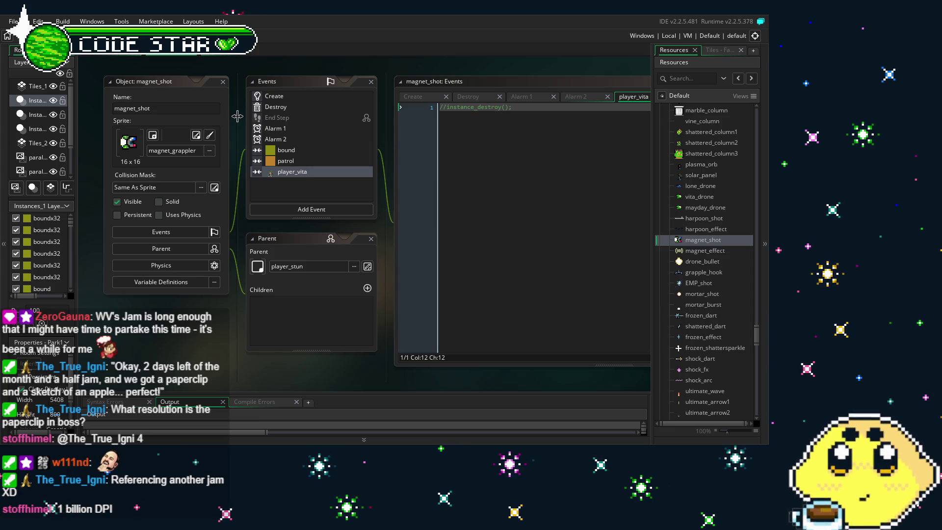
{"action": "left_click", "coordinate": [262, 98]}
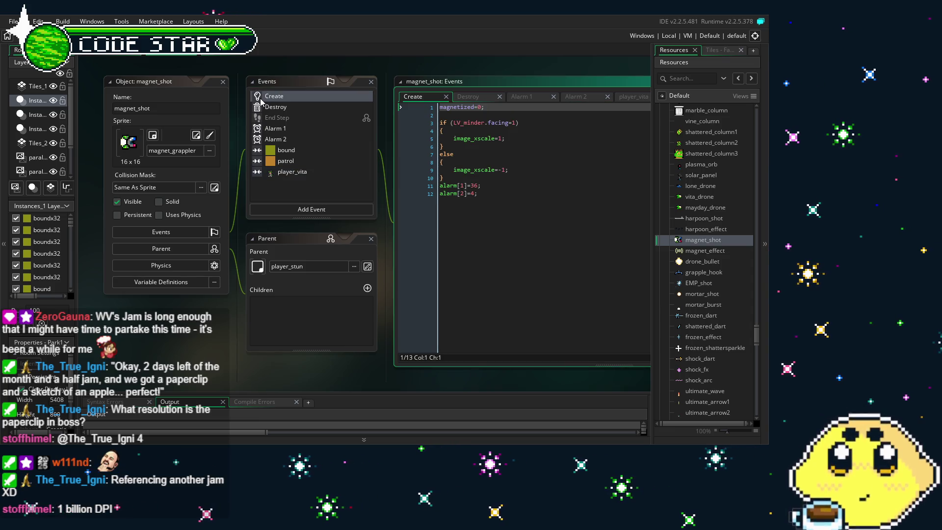
{"action": "left_click", "coordinate": [275, 107]}
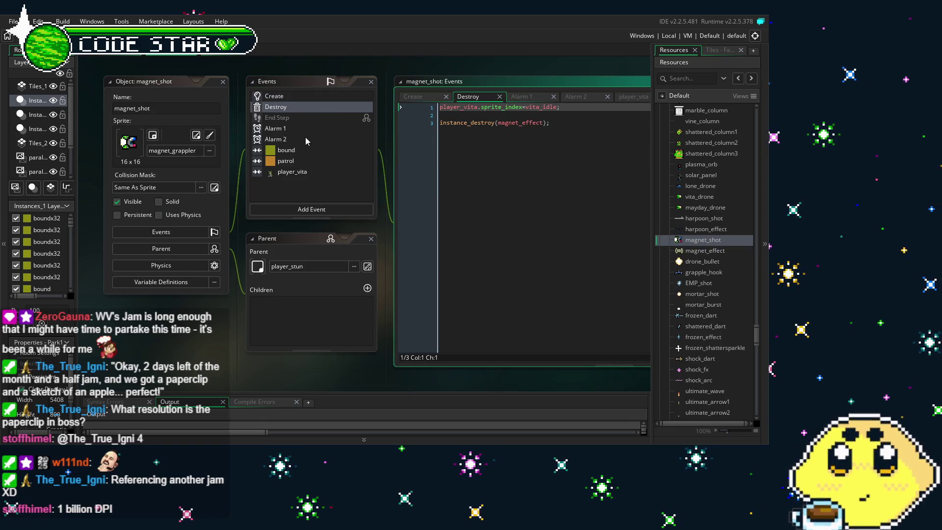
{"action": "left_click", "coordinate": [287, 139]}
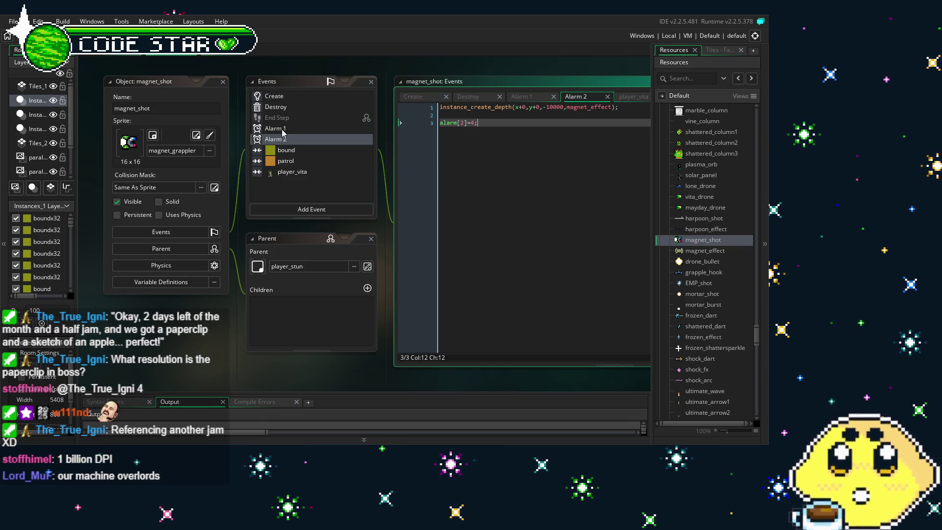
{"action": "left_click", "coordinate": [283, 131]}
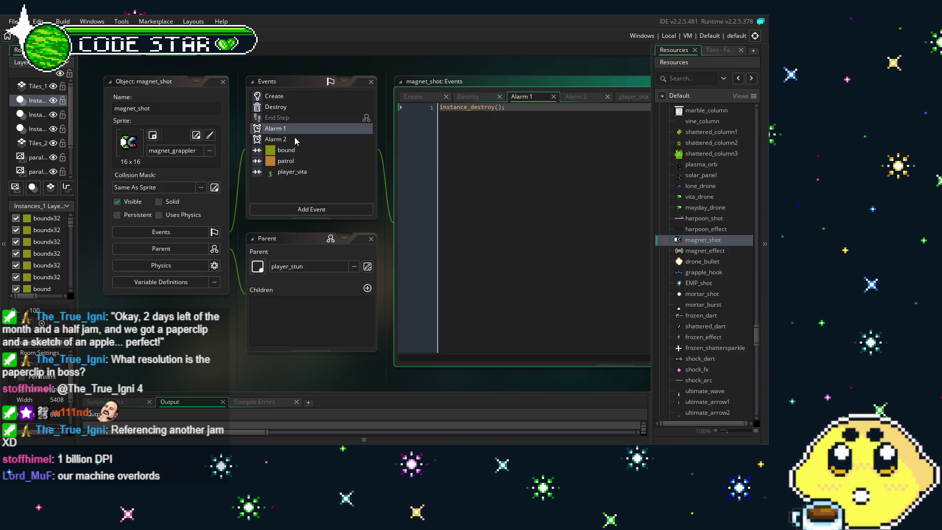
{"action": "left_click", "coordinate": [279, 140]}
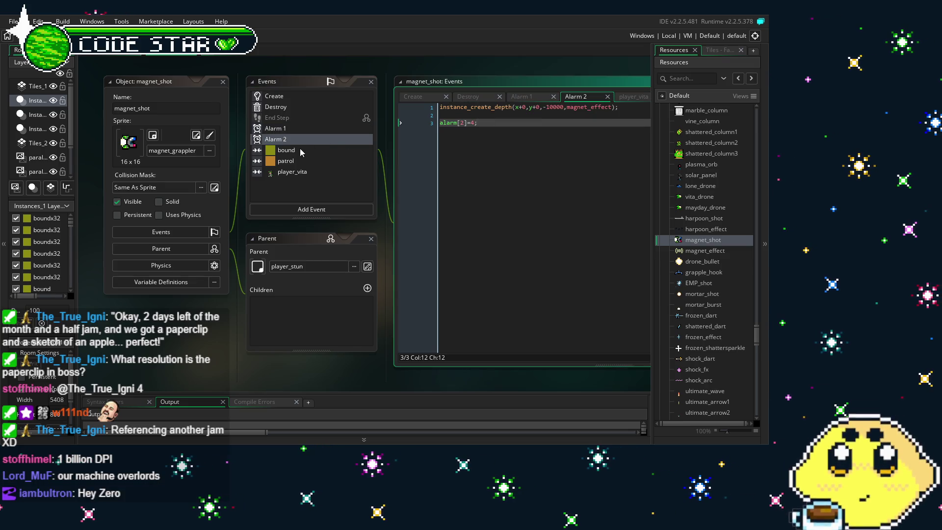
Step: Shift the editors left, peek at the bound collision code, then settle back on Alarm 2
{"action": "scroll", "coordinate": [437, 185], "scroll_direction": "right", "scroll_amount": 1}
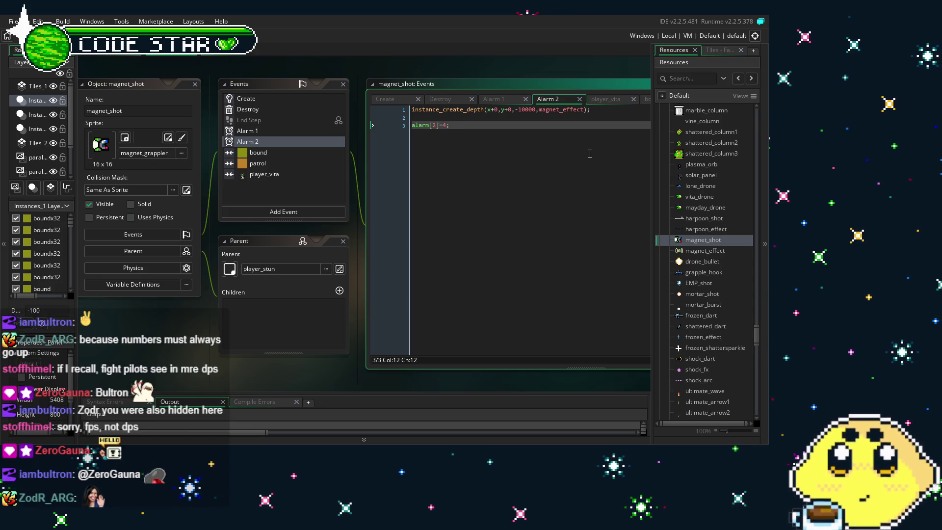
{"action": "left_click_drag", "start_coordinate": [236, 323], "coordinate": [201, 321]}
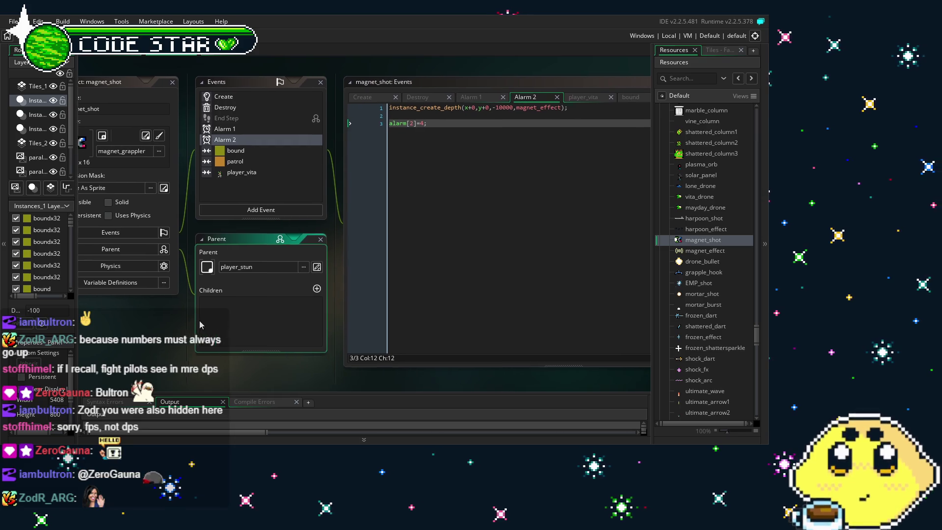
{"action": "left_click", "coordinate": [233, 153]}
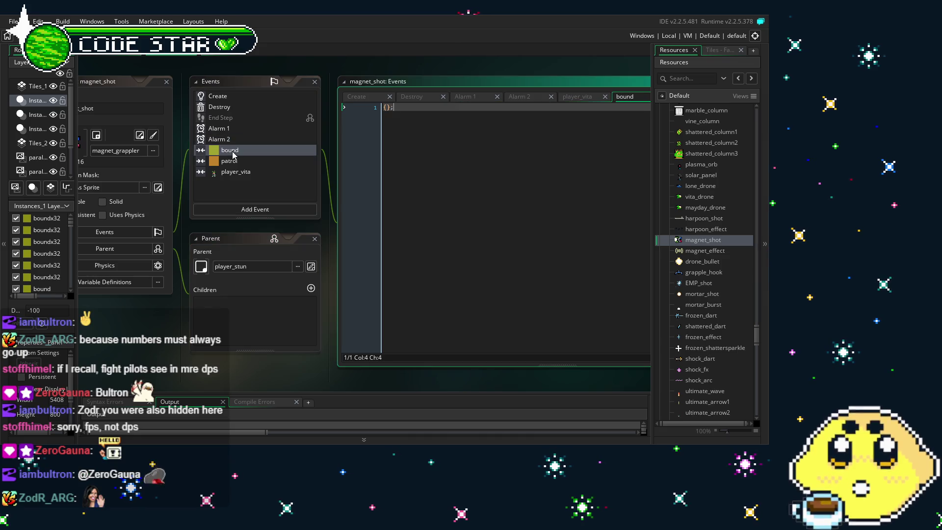
{"action": "left_click", "coordinate": [237, 142]}
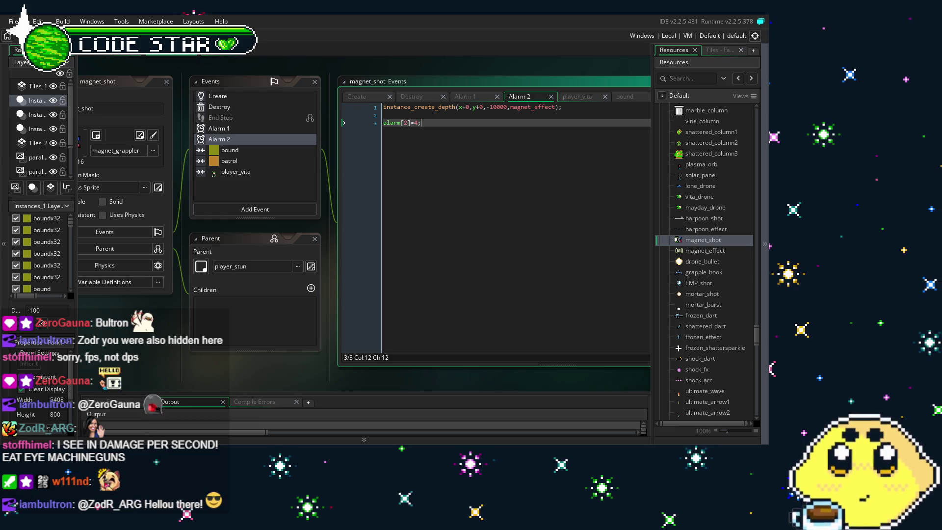
{"action": "left_click_drag", "start_coordinate": [197, 319], "coordinate": [243, 320]}
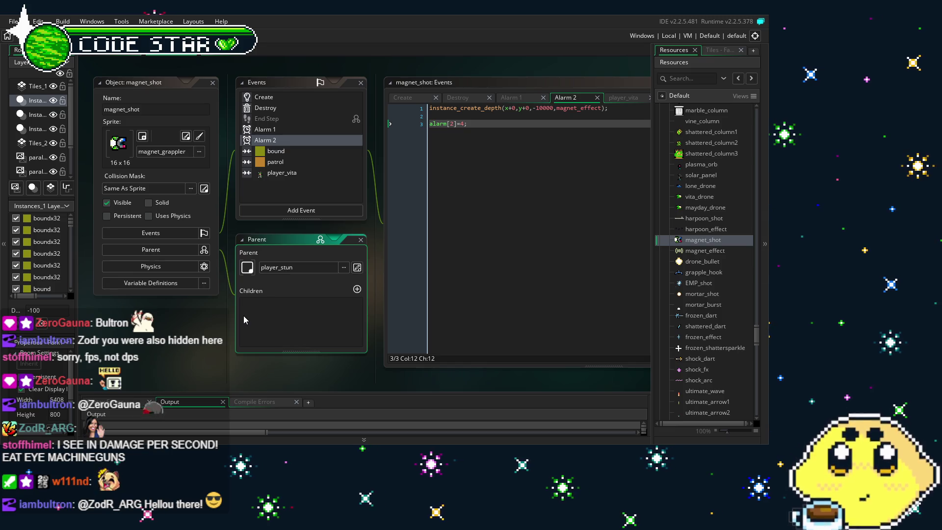
Step: Review the Create, Alarm 1 and Alarm 2 code, plus the empty, patrol and player_vita collisions
{"action": "double_click", "coordinate": [286, 93]}
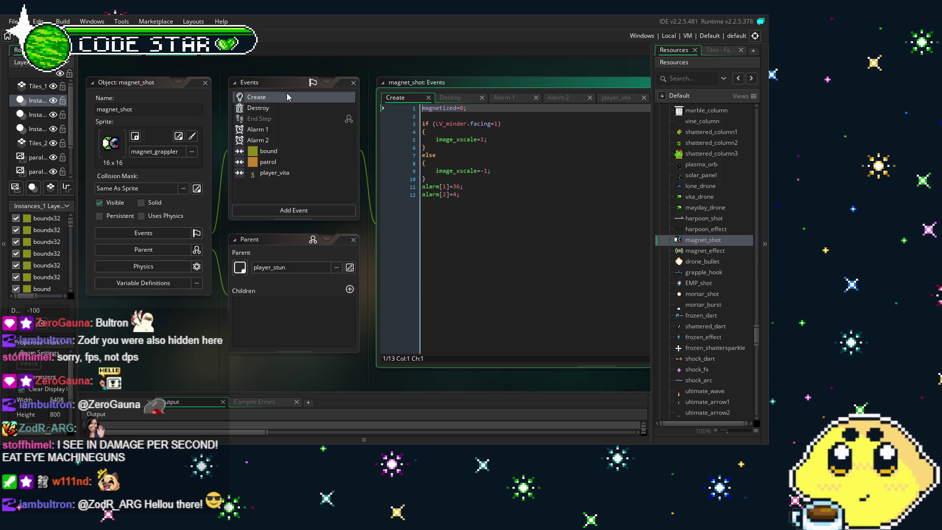
{"action": "left_click", "coordinate": [287, 128]}
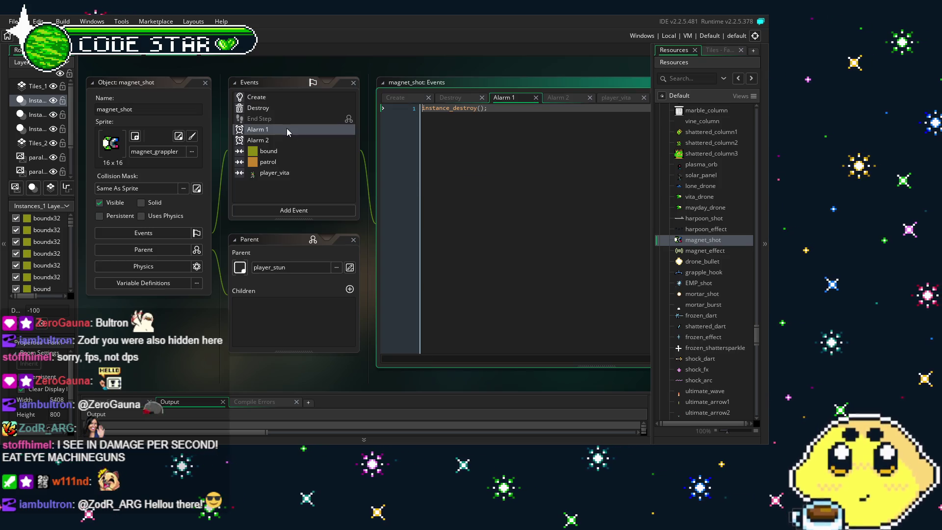
{"action": "left_click", "coordinate": [287, 140]}
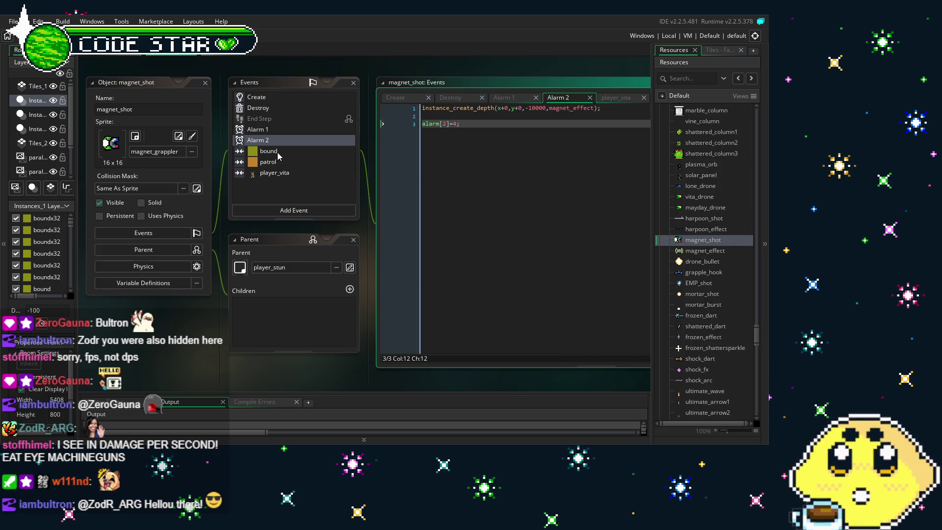
{"action": "left_click", "coordinate": [277, 152]}
{"action": "left_click", "coordinate": [285, 162]}
{"action": "left_click", "coordinate": [284, 173]}
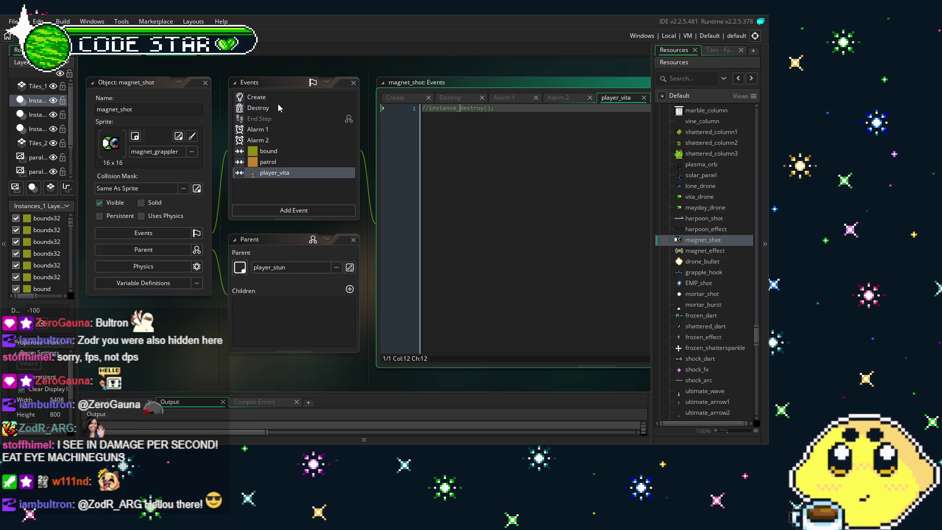
Step: Return to the Create code, glance at bound and Destroy, then begin adding a new event
{"action": "left_click", "coordinate": [263, 100]}
{"action": "left_click", "coordinate": [482, 271]}
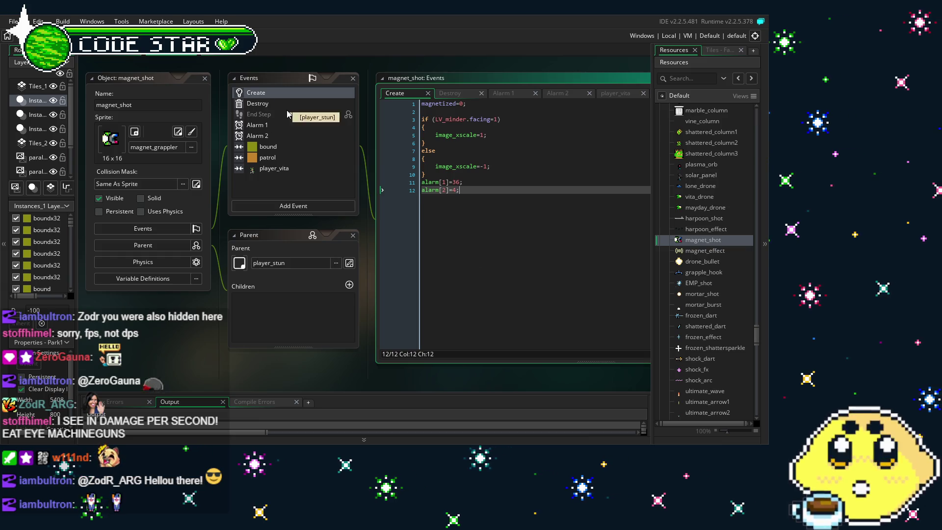
{"action": "left_click", "coordinate": [282, 147]}
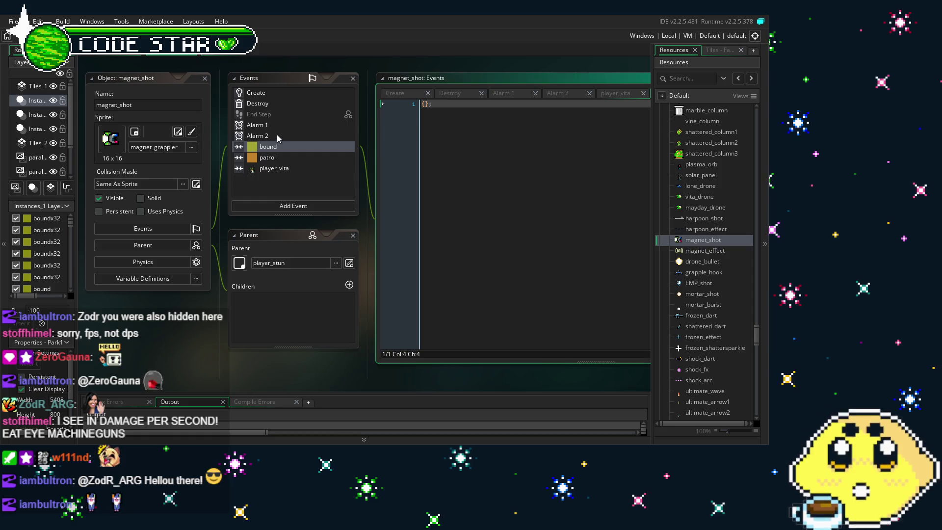
{"action": "left_click", "coordinate": [253, 104]}
{"action": "left_click", "coordinate": [261, 93]}
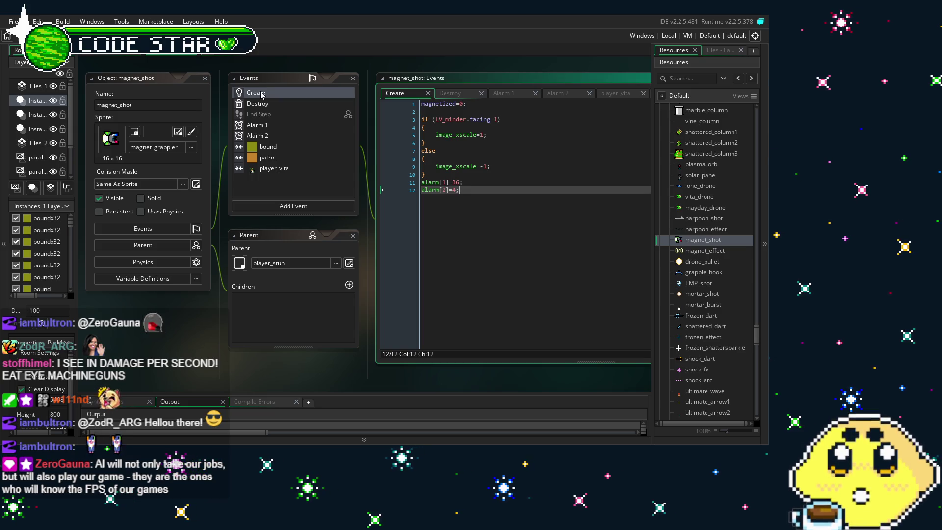
{"action": "left_click", "coordinate": [296, 206]}
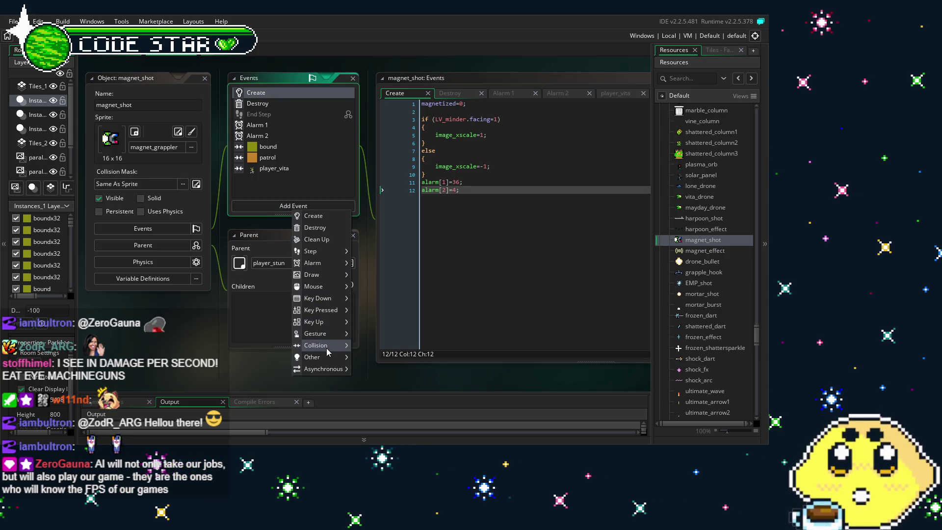
{"action": "mouse_move", "coordinate": [328, 350]}
{"action": "mouse_move", "coordinate": [384, 338]}
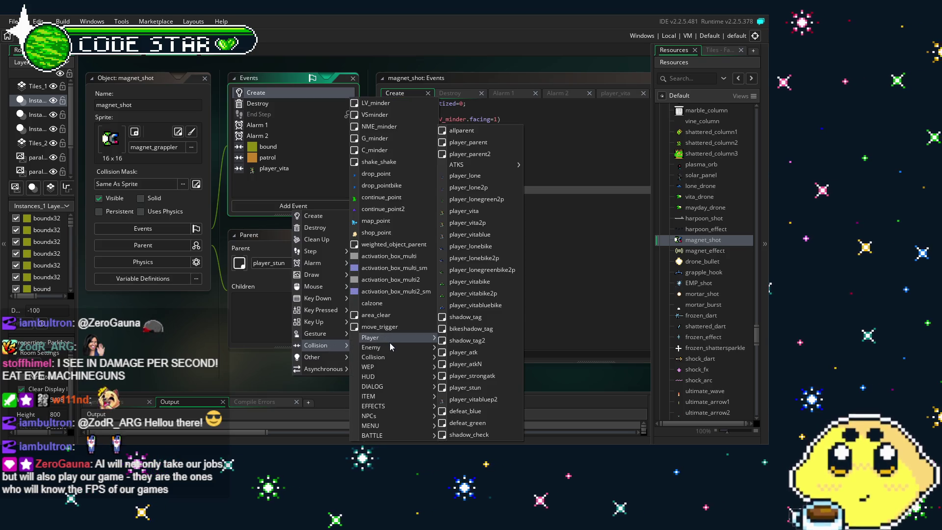
{"action": "mouse_move", "coordinate": [389, 357]}
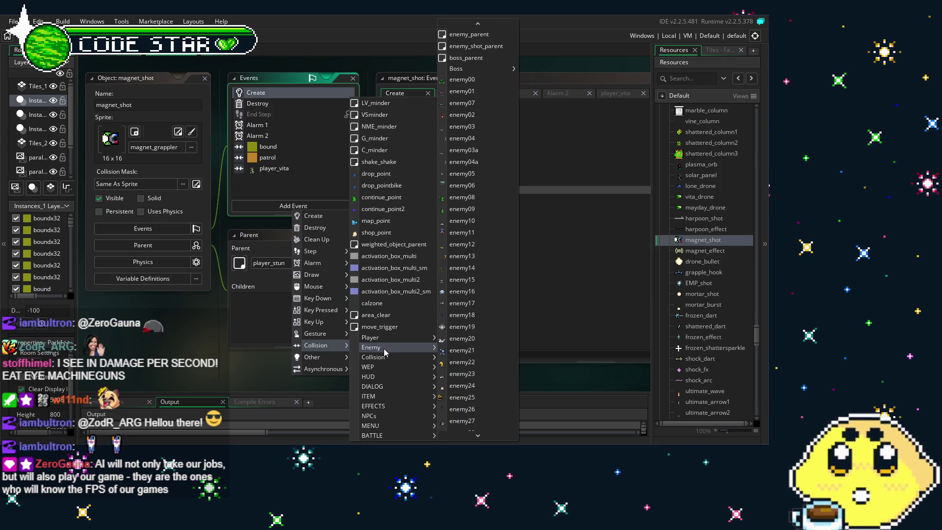
{"action": "mouse_move", "coordinate": [384, 368]}
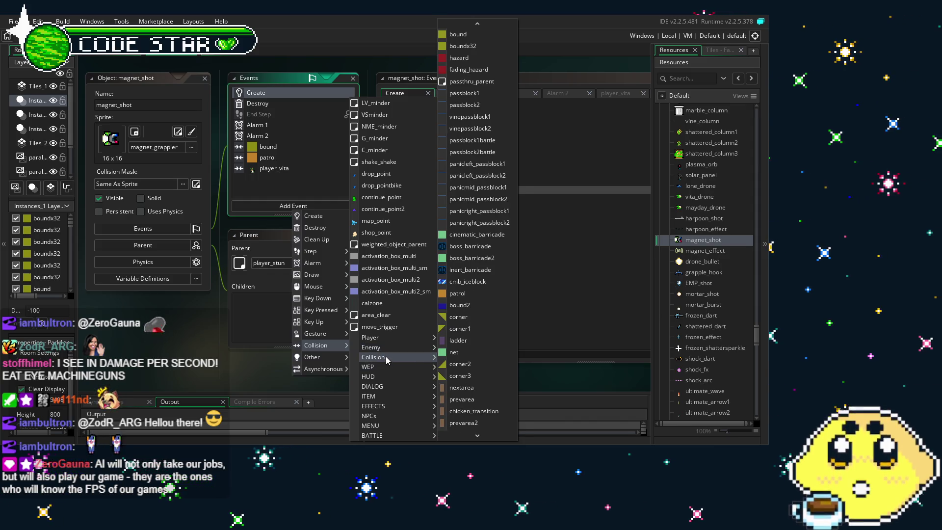
{"action": "mouse_move", "coordinate": [392, 342]}
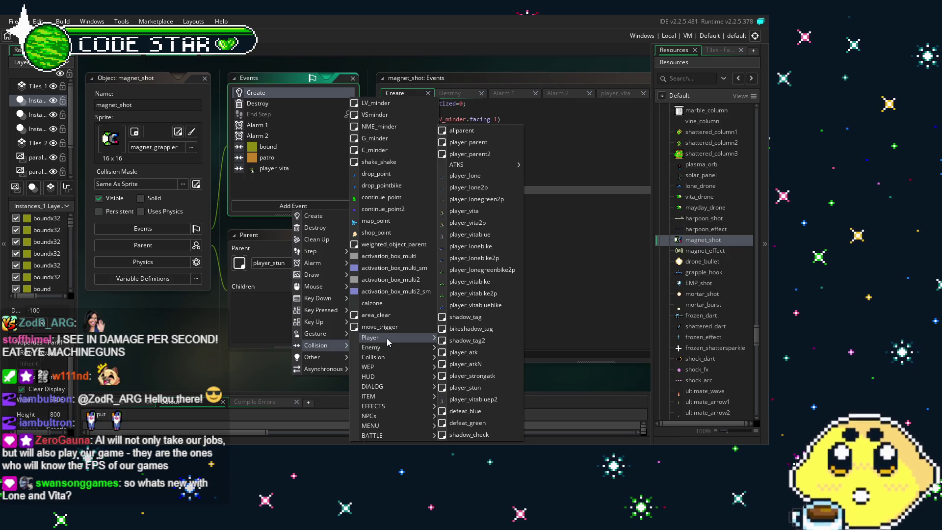
{"action": "left_click", "coordinate": [546, 298]}
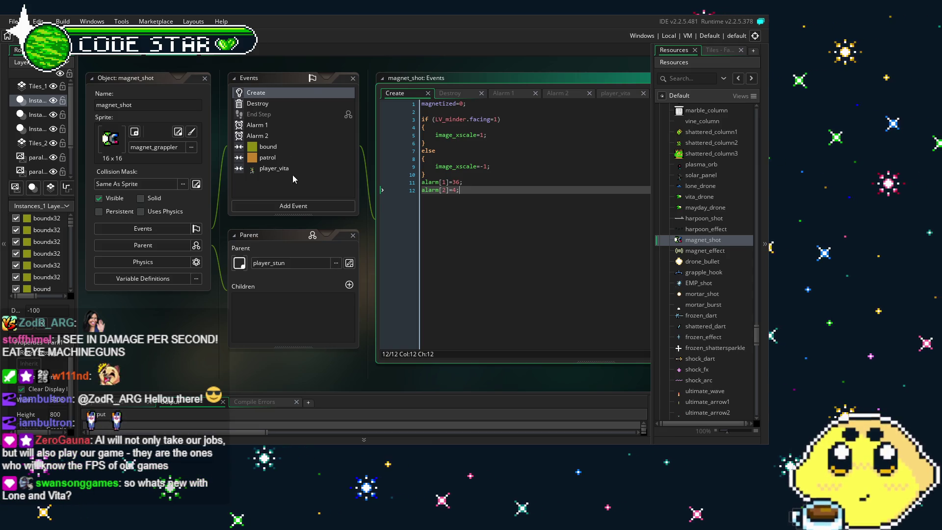
Step: Review magnet_shot's player_vita and patrol collision event code
{"action": "left_click", "coordinate": [273, 169]}
{"action": "left_click_drag", "start_coordinate": [226, 338], "coordinate": [221, 365]}
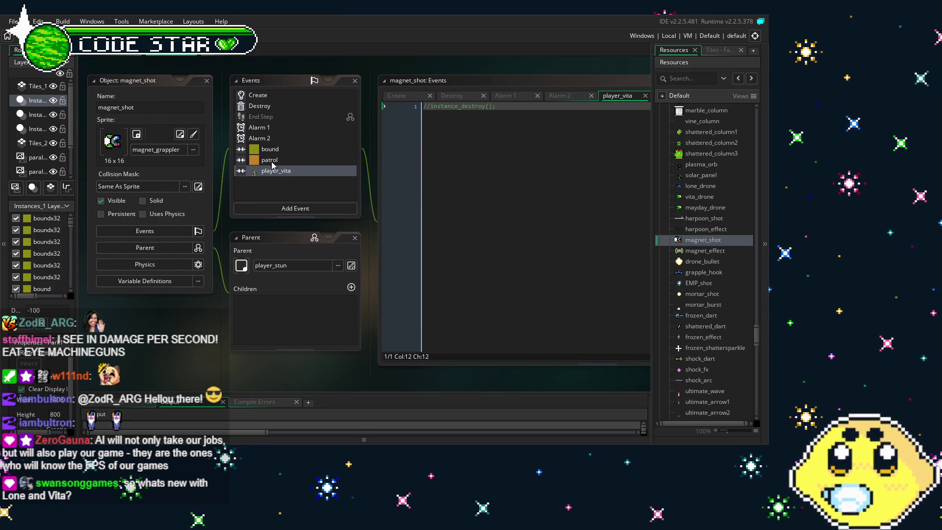
{"action": "left_click", "coordinate": [275, 160]}
{"action": "left_click", "coordinate": [299, 169]}
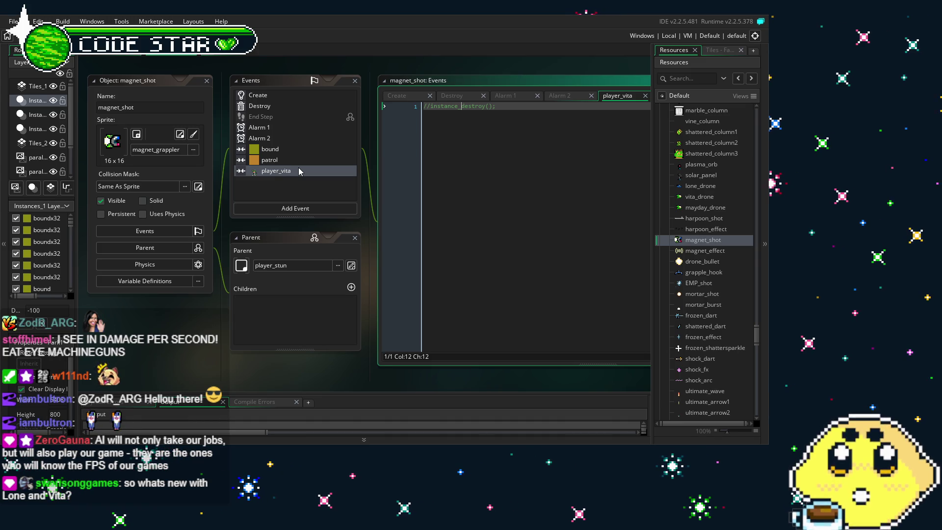
Step: Check the Alarm 2, Destroy and Create code, then switch to the Park1 room editor with Ctrl+Tab
{"action": "left_click", "coordinate": [296, 139]}
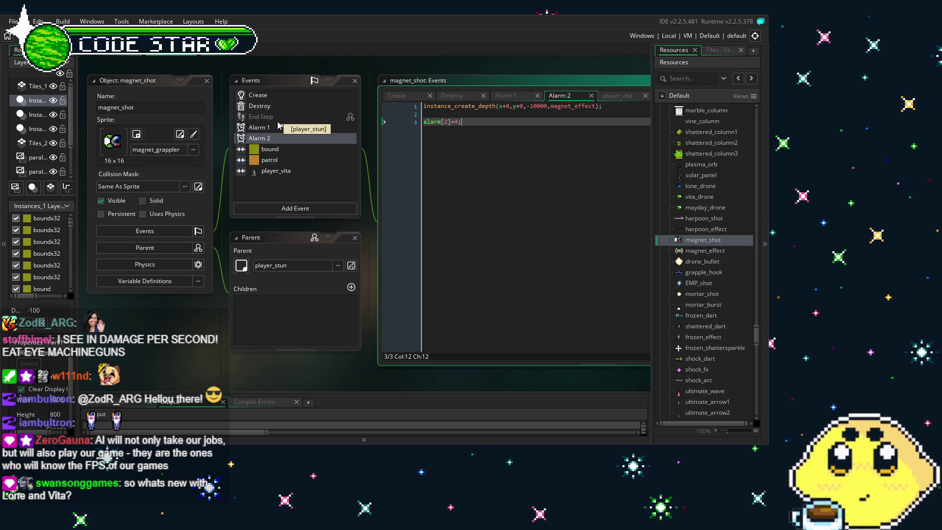
{"action": "left_click", "coordinate": [285, 127]}
{"action": "left_click", "coordinate": [289, 105]}
{"action": "left_click", "coordinate": [287, 95]}
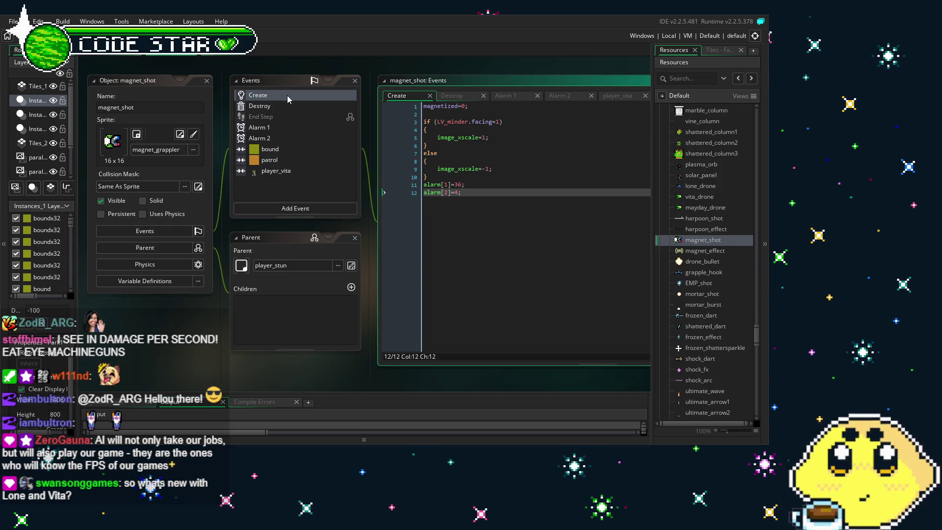
{"action": "left_click", "coordinate": [270, 106]}
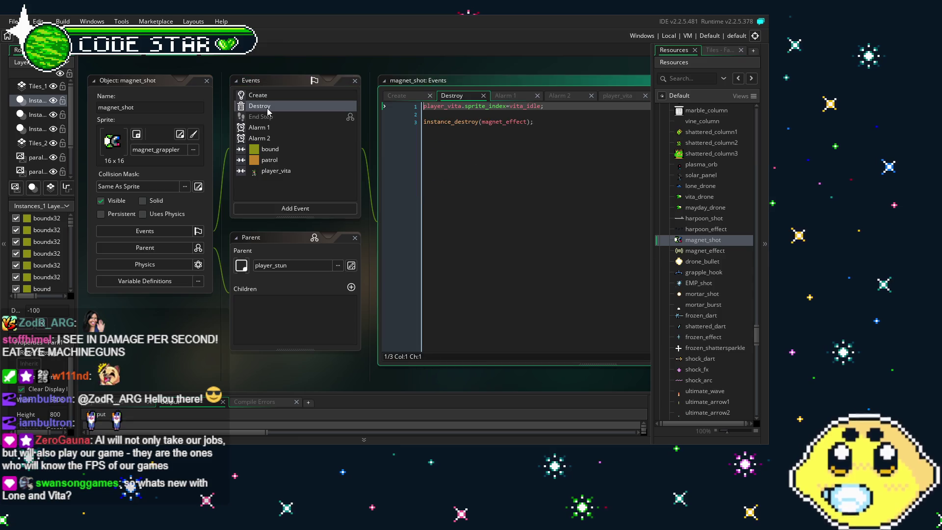
{"action": "left_click", "coordinate": [276, 160]}
{"action": "left_click", "coordinate": [277, 171]}
{"action": "key", "text": "ctrl+Tab"}
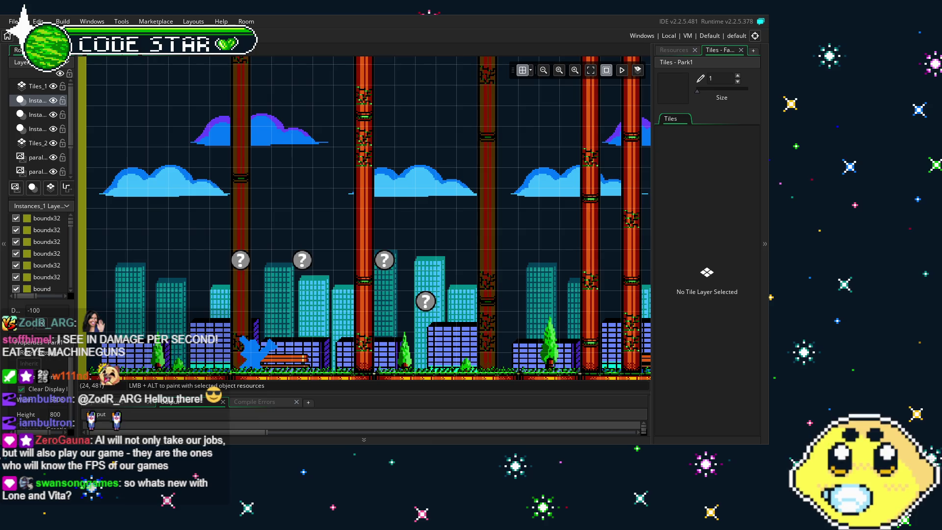
Step: Pan the Park1 room view, show the resource tree, and reopen the magnet_shot object editor
{"action": "left_click_drag", "start_coordinate": [439, 301], "coordinate": [401, 238]}
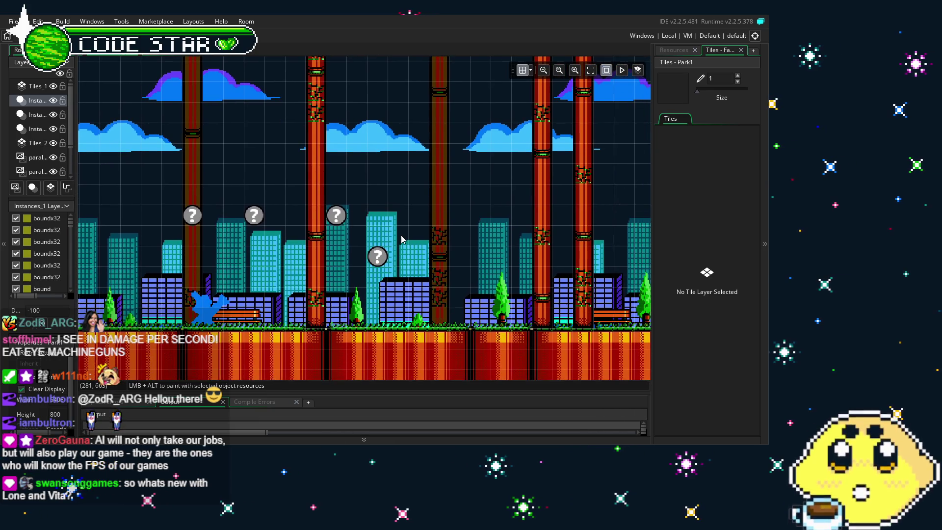
{"action": "scroll", "coordinate": [421, 245], "scroll_direction": "down", "scroll_amount": 2}
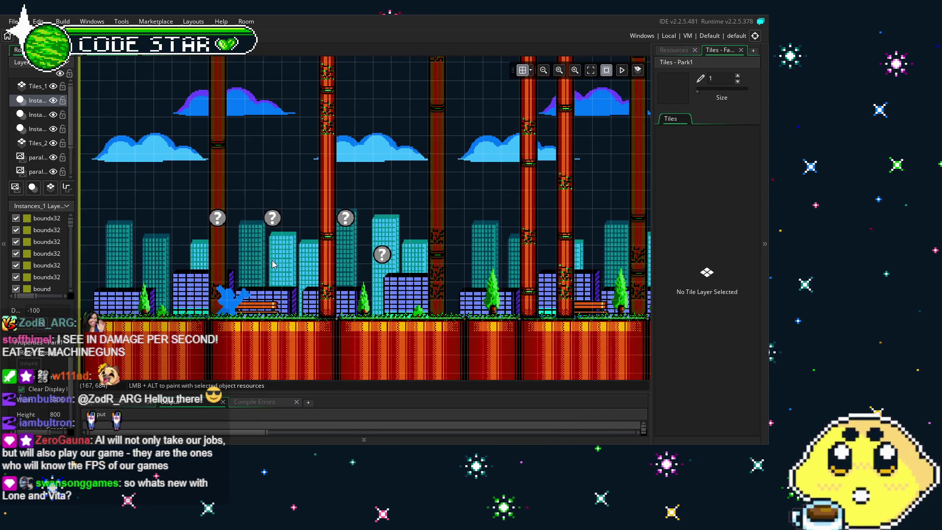
{"action": "left_click", "coordinate": [672, 50]}
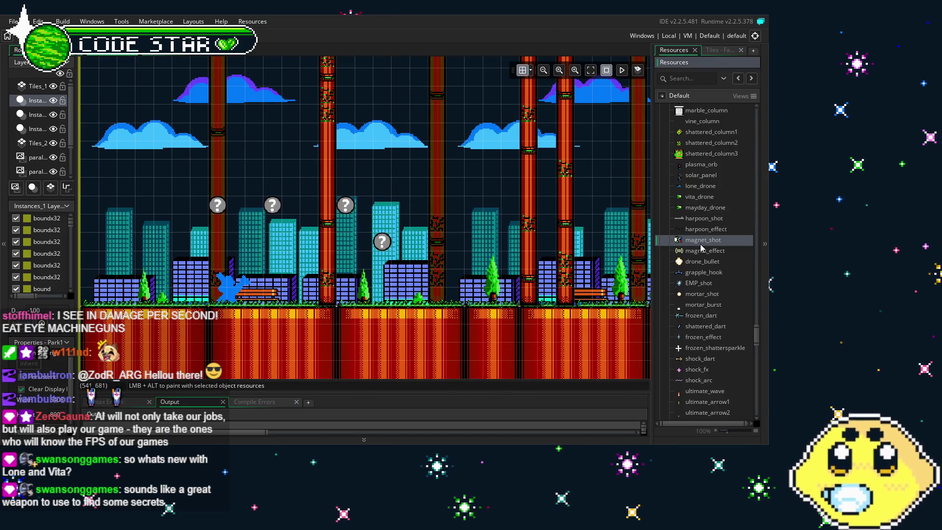
{"action": "double_click", "coordinate": [703, 240]}
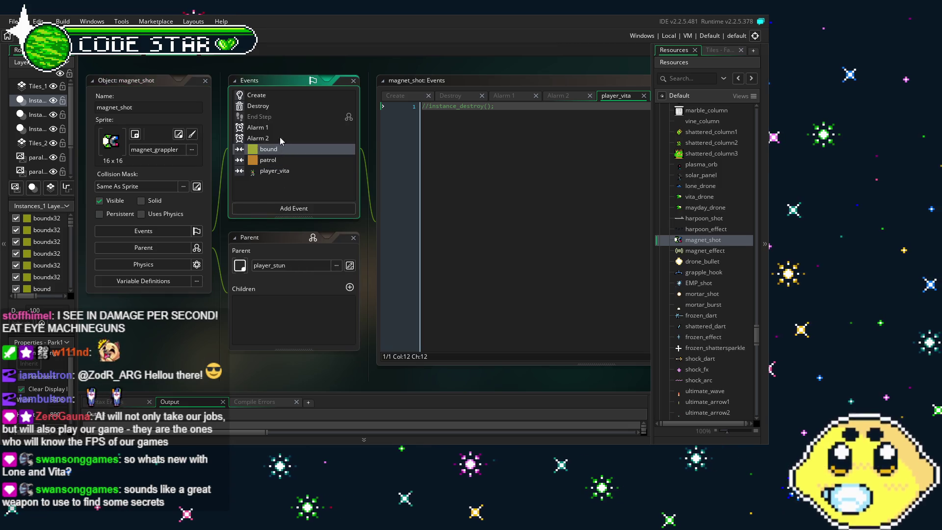
Step: Add a Collision event with item_parent from the ITEM group to magnet_shot
{"action": "left_click", "coordinate": [272, 96]}
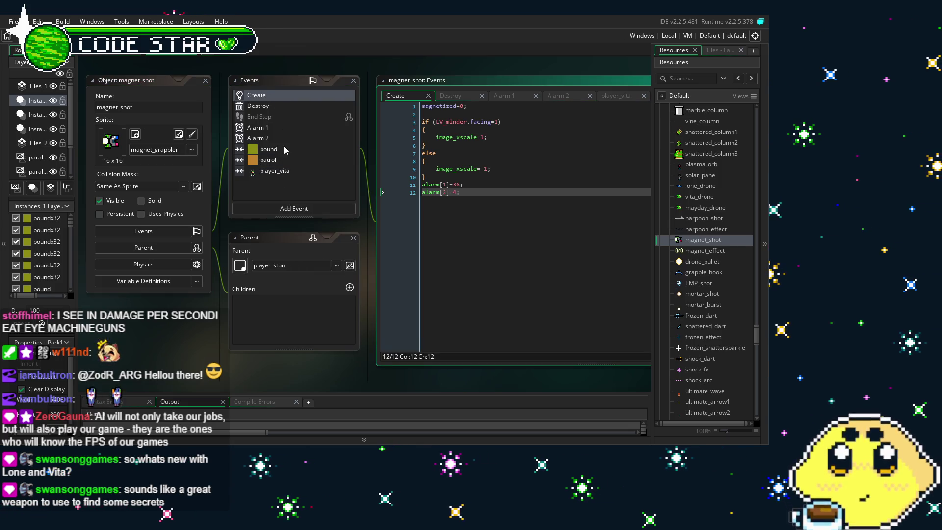
{"action": "left_click", "coordinate": [292, 210]}
{"action": "mouse_move", "coordinate": [319, 347]}
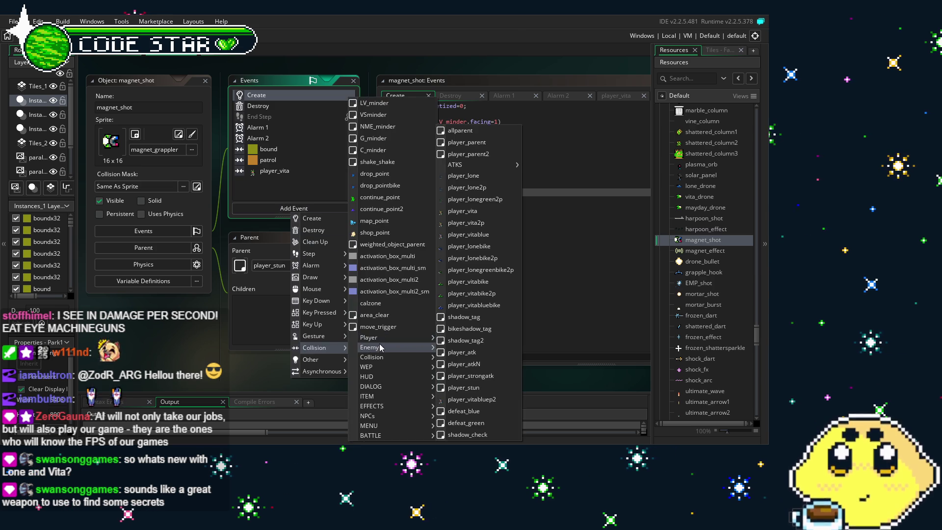
{"action": "mouse_move", "coordinate": [383, 346]}
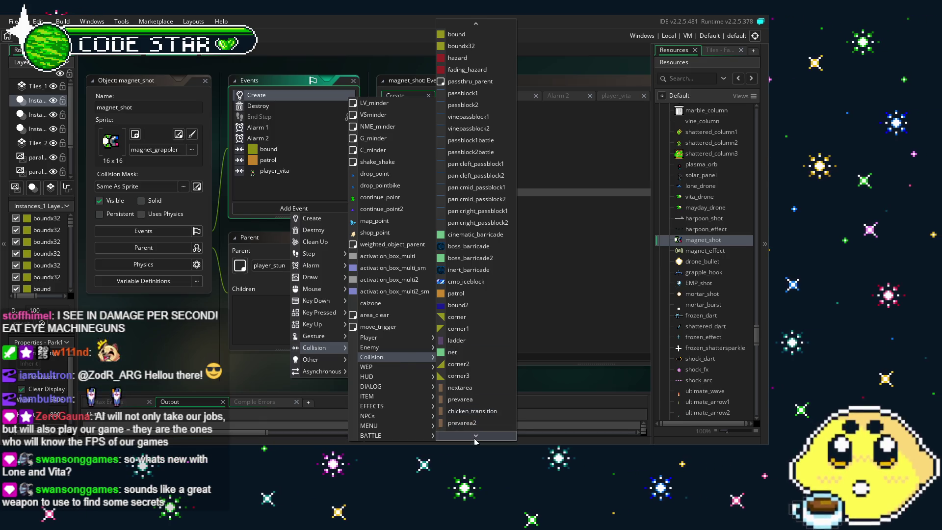
{"action": "mouse_move", "coordinate": [475, 436]}
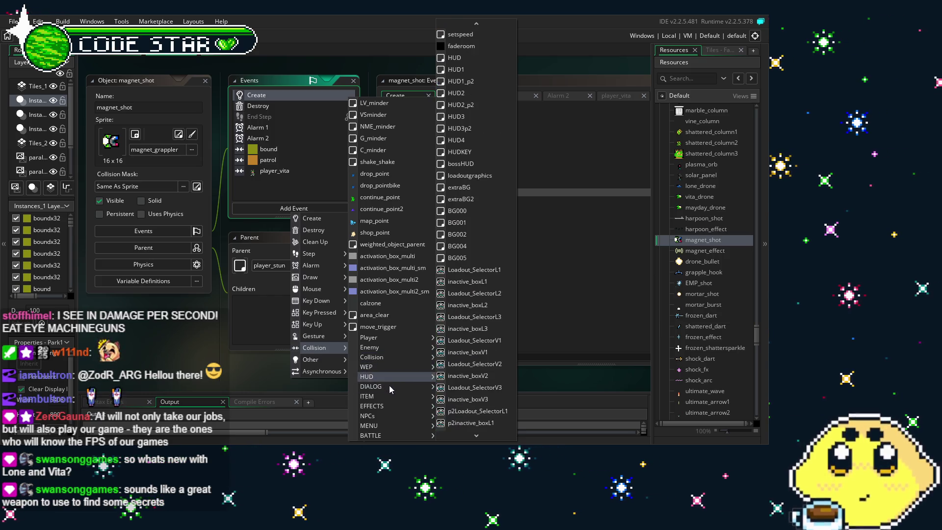
{"action": "mouse_move", "coordinate": [393, 396]}
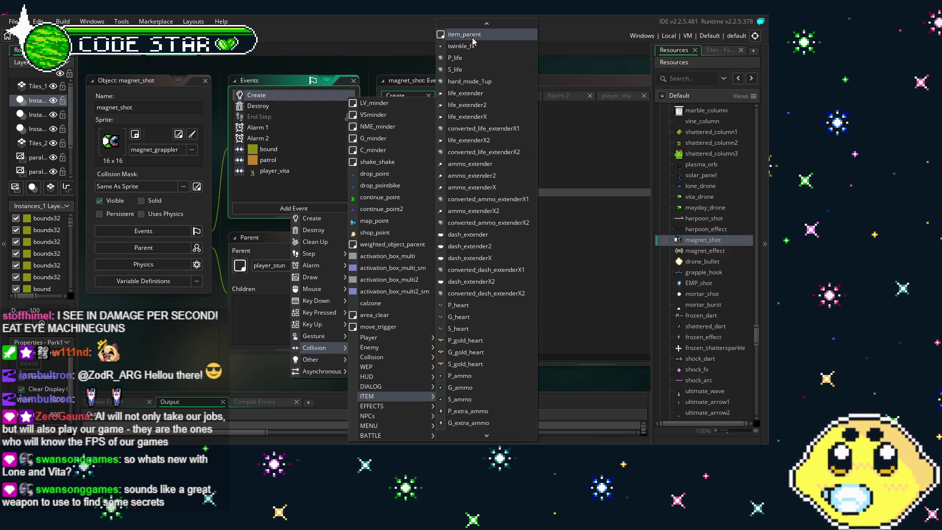
{"action": "left_click", "coordinate": [471, 34]}
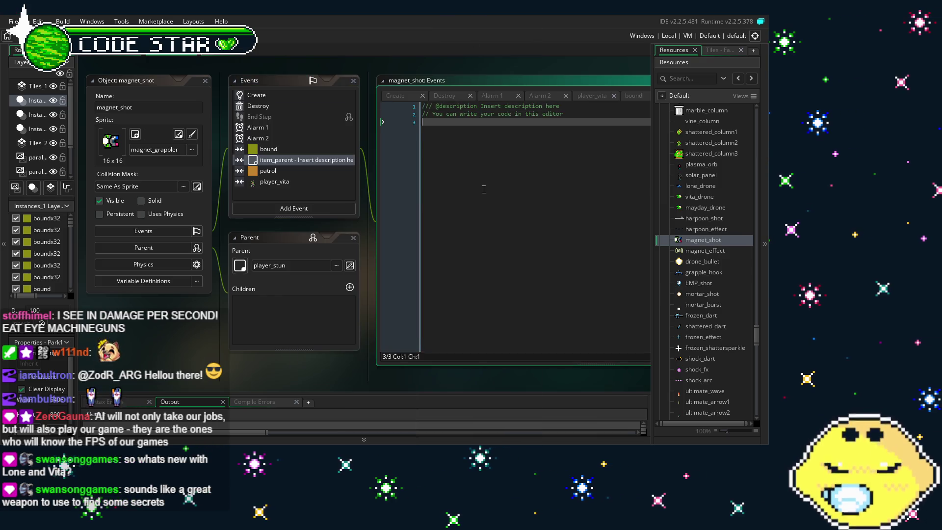
Step: Replace the template code with with (other) move_towards_point(x+magnet_shot.x,y+magnet_shot.y,2);
{"action": "key", "text": "ctrl+a"}
{"action": "key", "text": "BackSpace"}
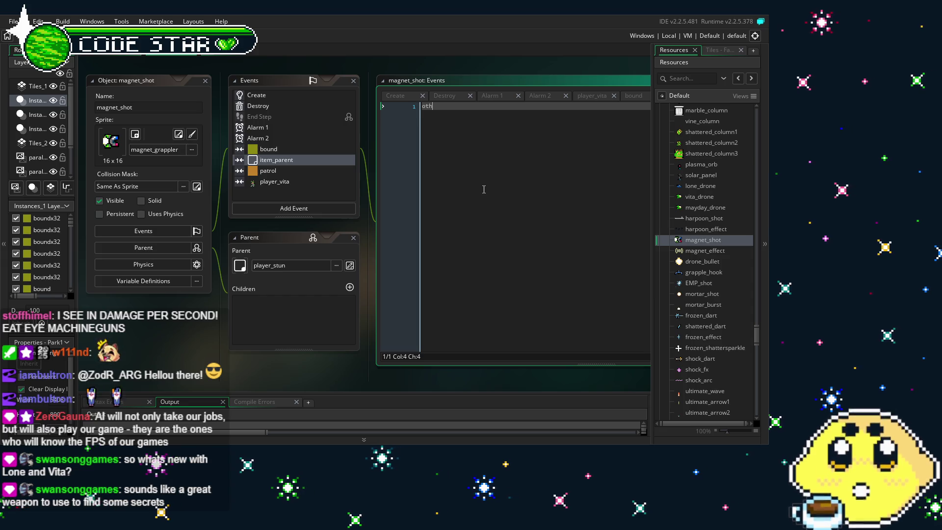
{"action": "type", "text": "er.move_towar"}
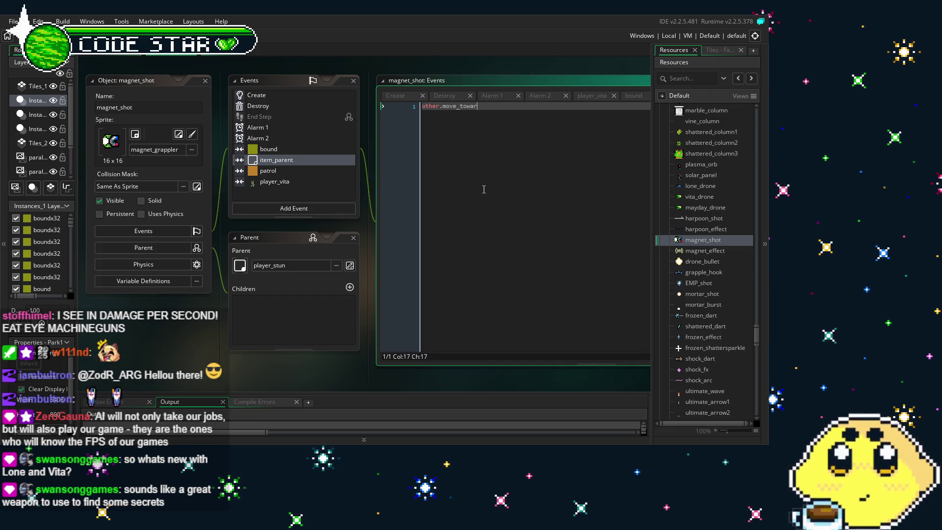
{"action": "type", "text": "ds_"}
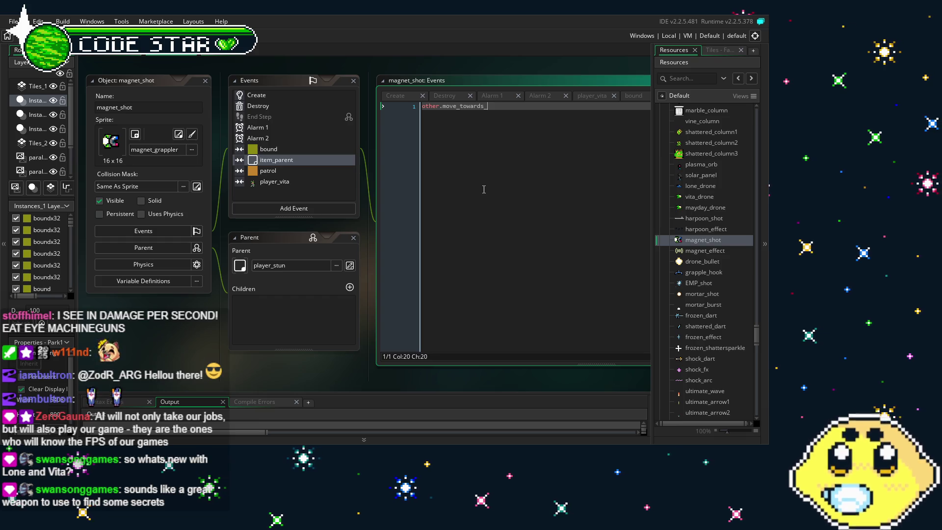
{"action": "key", "text": "ctrl+a"}
{"action": "type", "text": "qwi"}
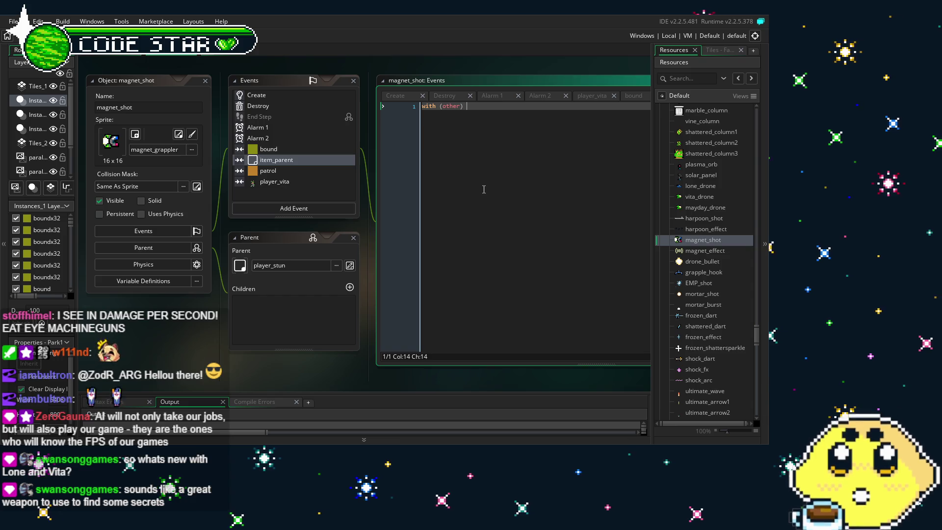
{"action": "type", "text": "ds"}
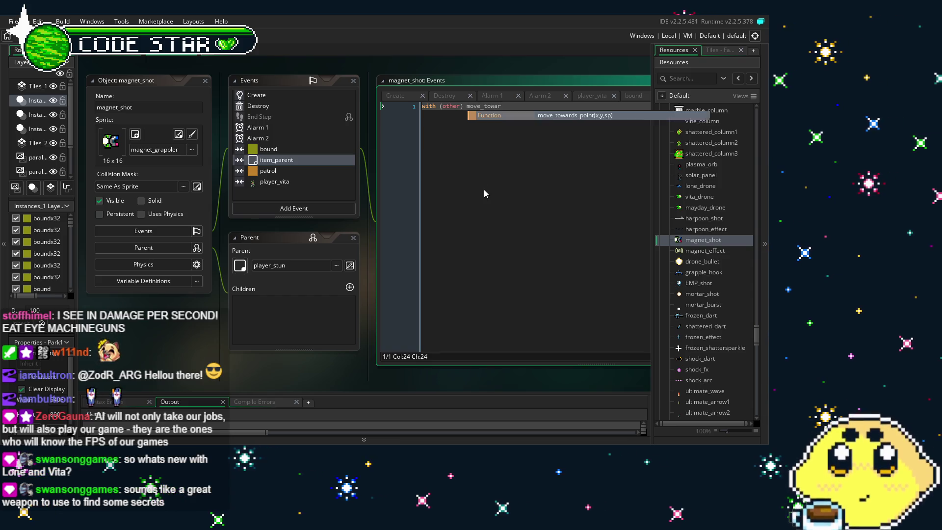
{"action": "key", "text": "Return"}
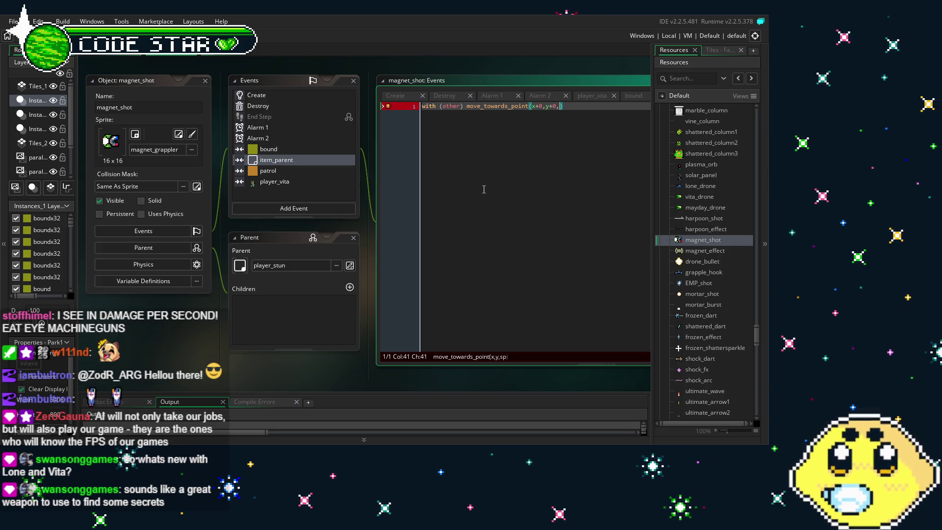
{"action": "type", "text": "2);"}
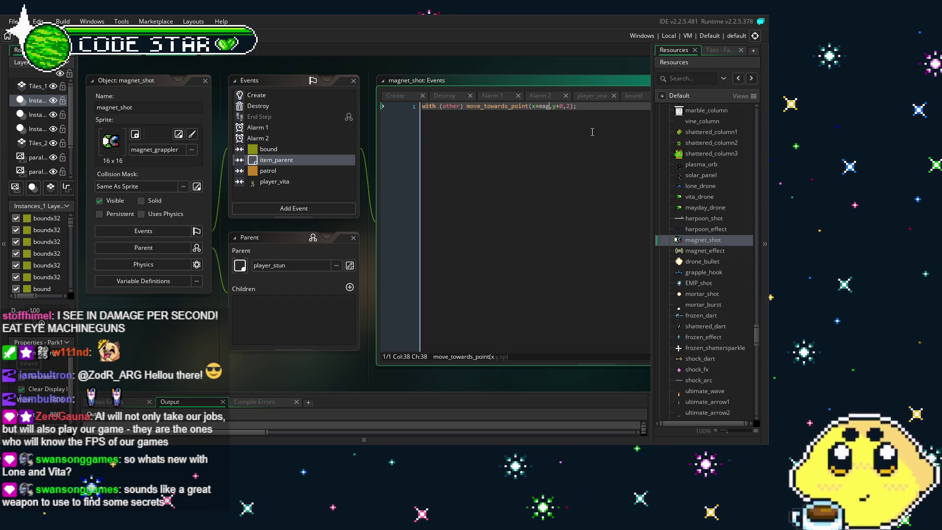
{"action": "type", "text": "_shot.x"}
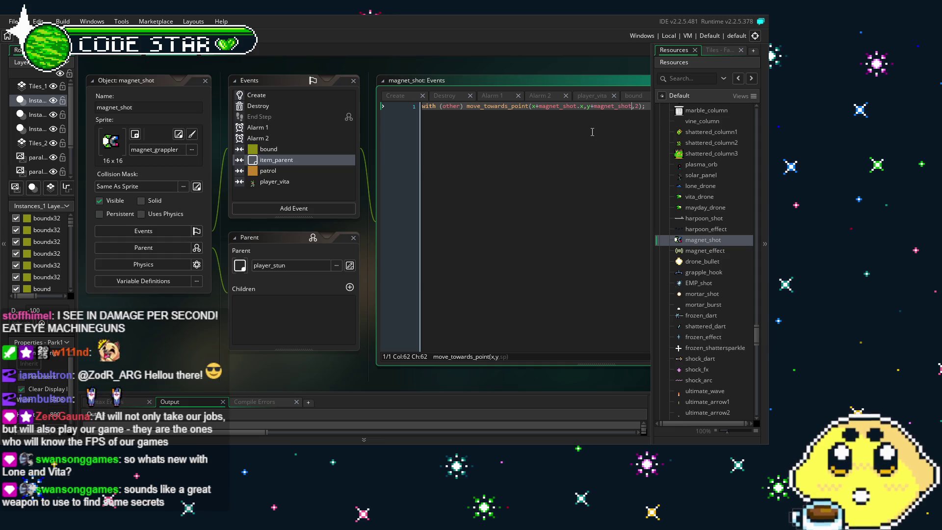
{"action": "type", "text": "y"}
Step: Pan the workspace and build and run the game with F5
{"action": "left_click", "coordinate": [535, 198]}
{"action": "left_click_drag", "start_coordinate": [535, 198], "coordinate": [441, 196]}
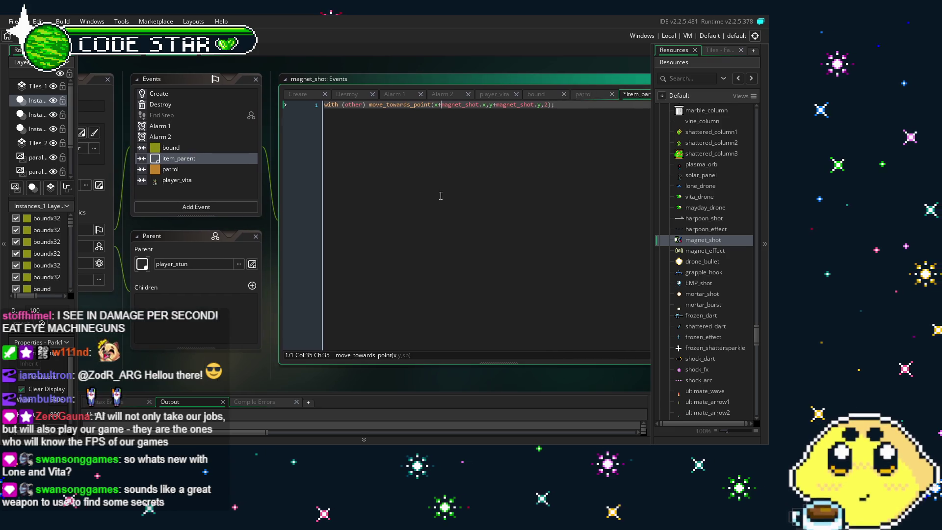
{"action": "left_click_drag", "start_coordinate": [456, 234], "coordinate": [571, 241]}
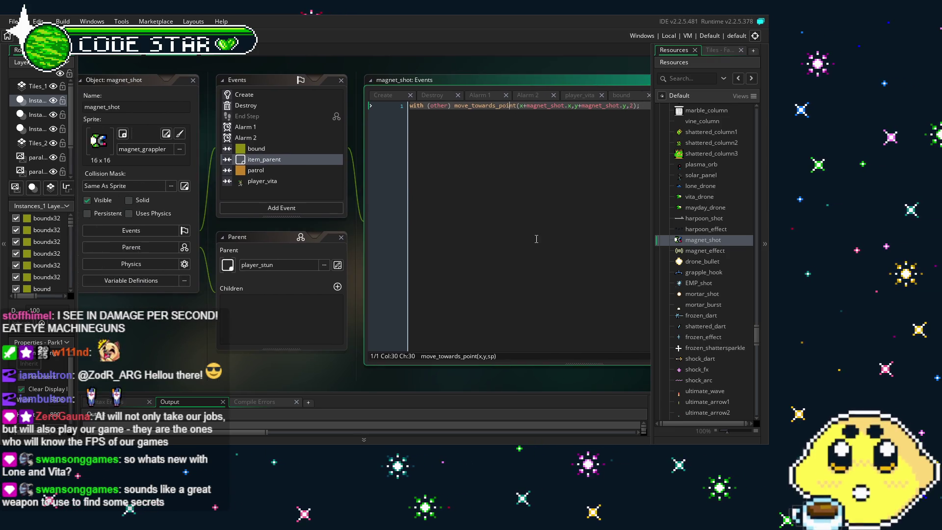
{"action": "key", "text": "F5"}
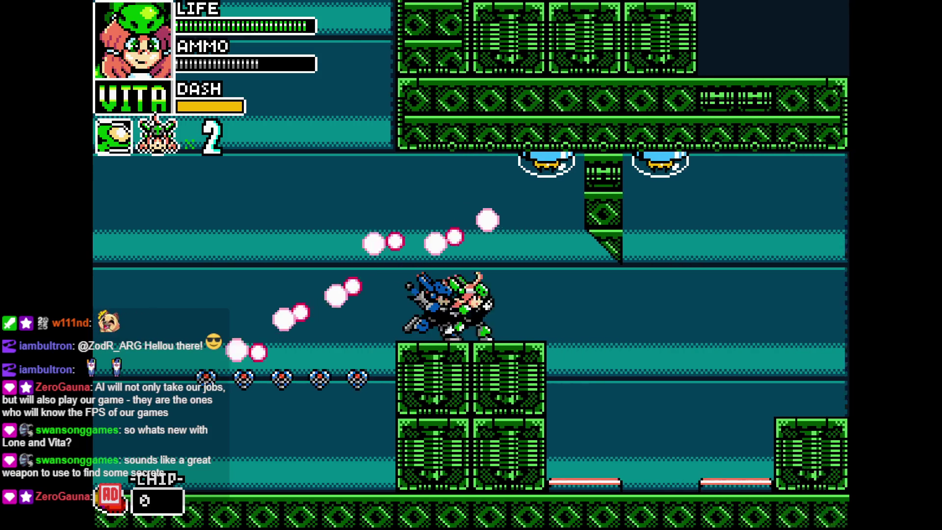
Step: Play-test the level, running right across the rooftops while firing ring shots at the green robots
{"action": "key", "text": "x"}
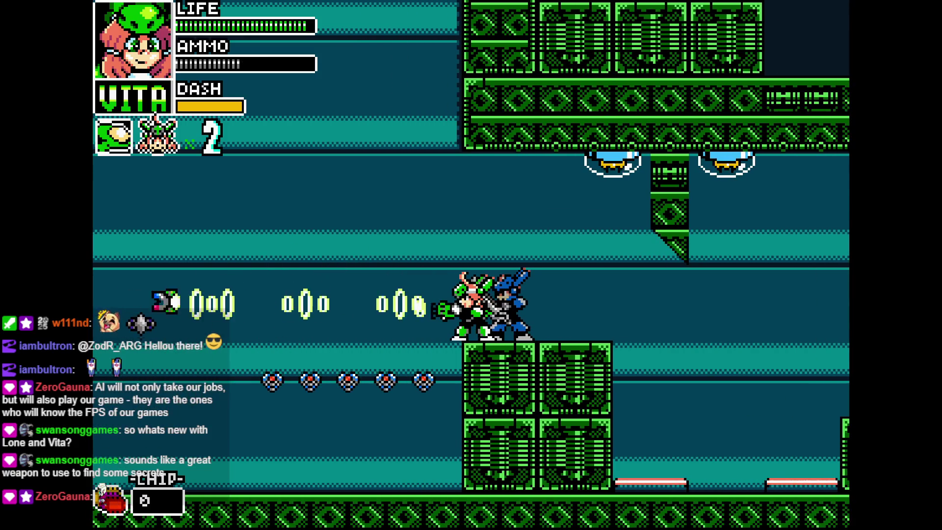
{"action": "key", "text": "Left"}
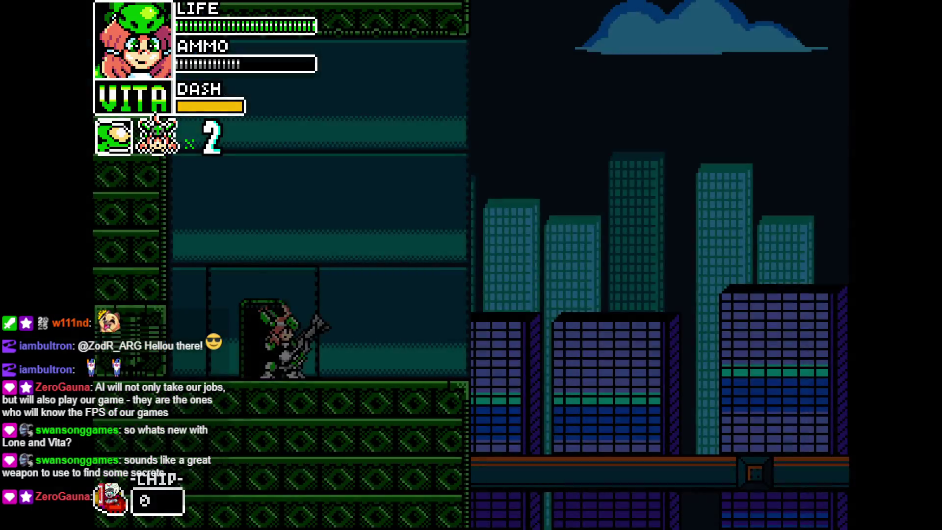
{"action": "key", "text": "Right"}
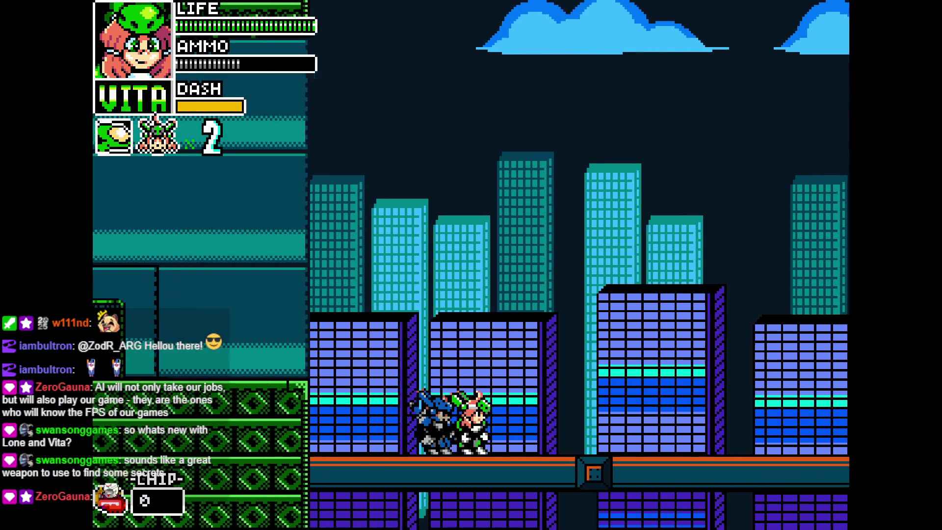
{"action": "key", "text": "Right"}
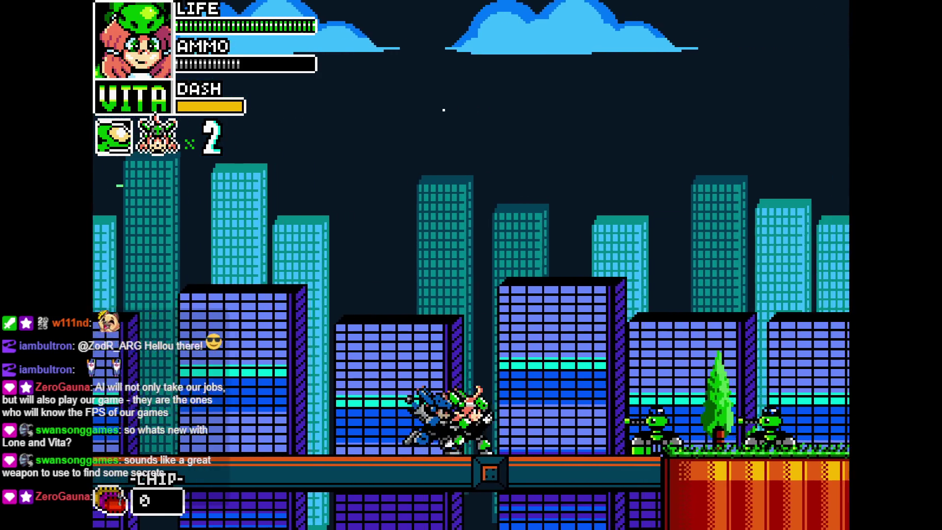
{"action": "key", "text": "x"}
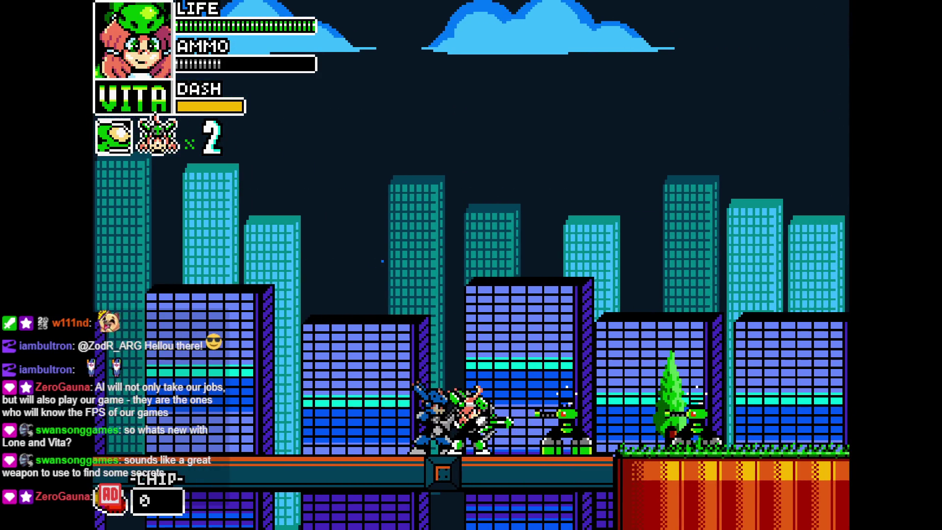
{"action": "key", "text": "x"}
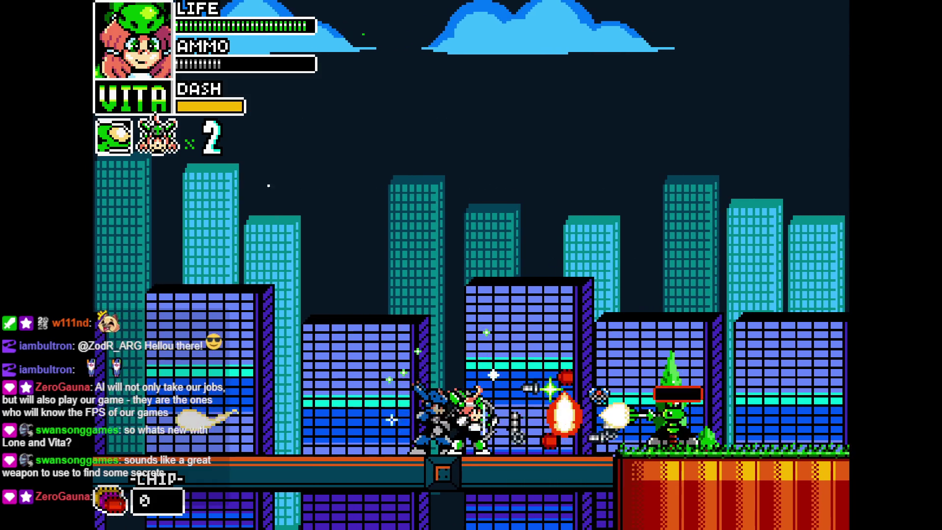
{"action": "key", "text": "Right"}
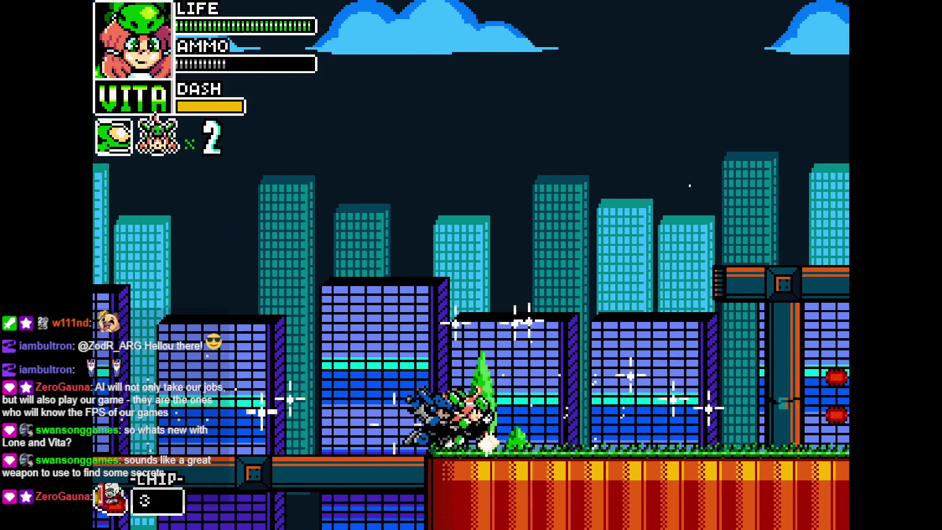
{"action": "key", "text": "x"}
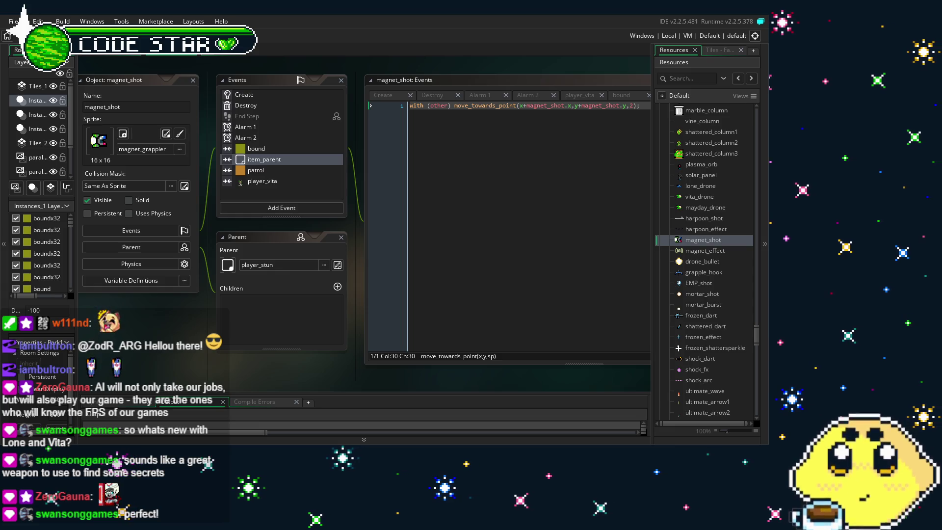
{"action": "left_click", "coordinate": [474, 130]}
{"action": "left_click_drag", "start_coordinate": [473, 130], "coordinate": [395, 152]}
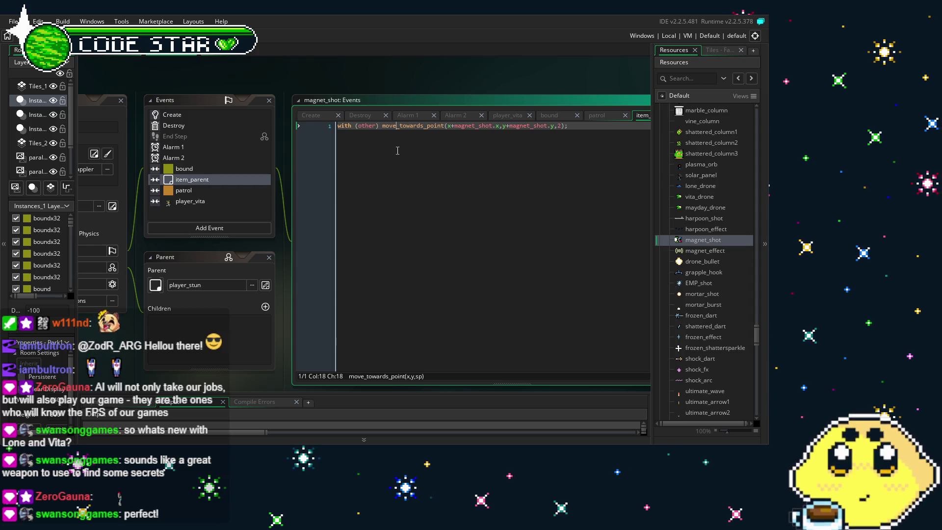
{"action": "left_click_drag", "start_coordinate": [412, 170], "coordinate": [364, 187]}
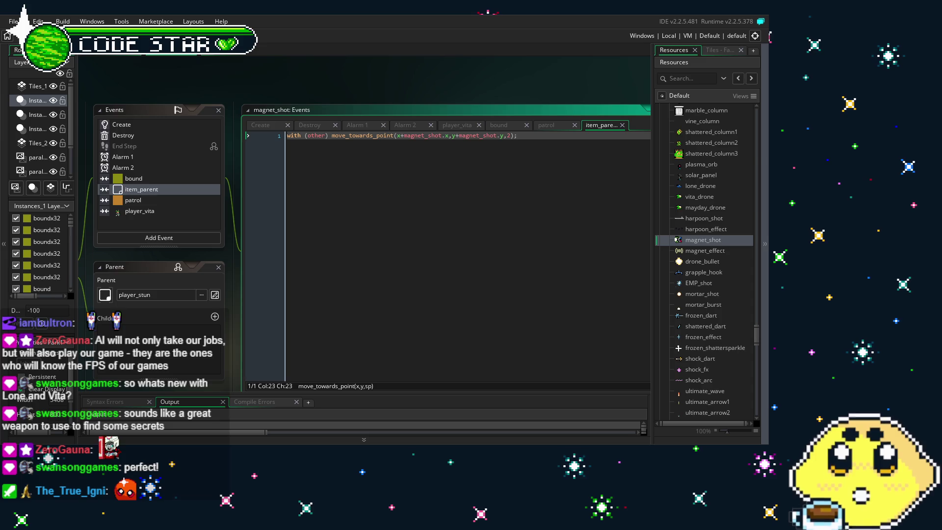
{"action": "left_click_drag", "start_coordinate": [343, 74], "coordinate": [326, 54]}
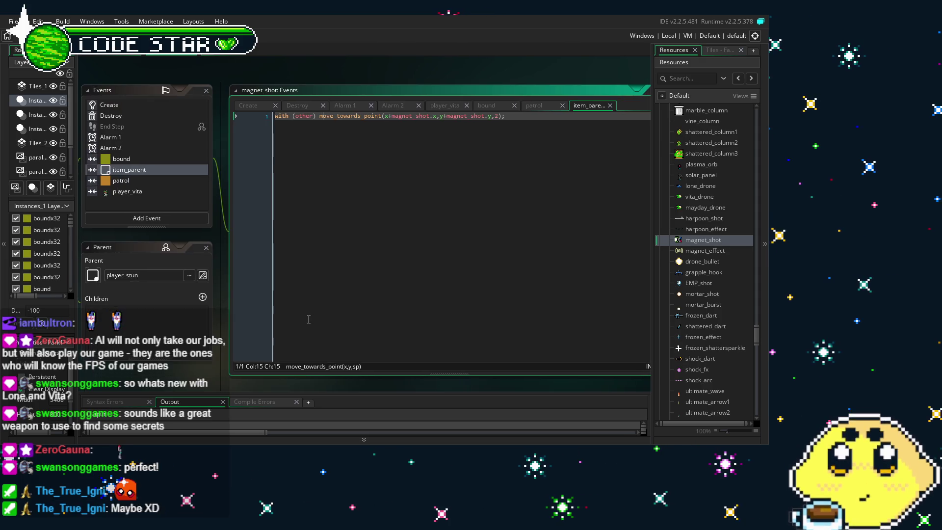
{"action": "left_click", "coordinate": [315, 116]}
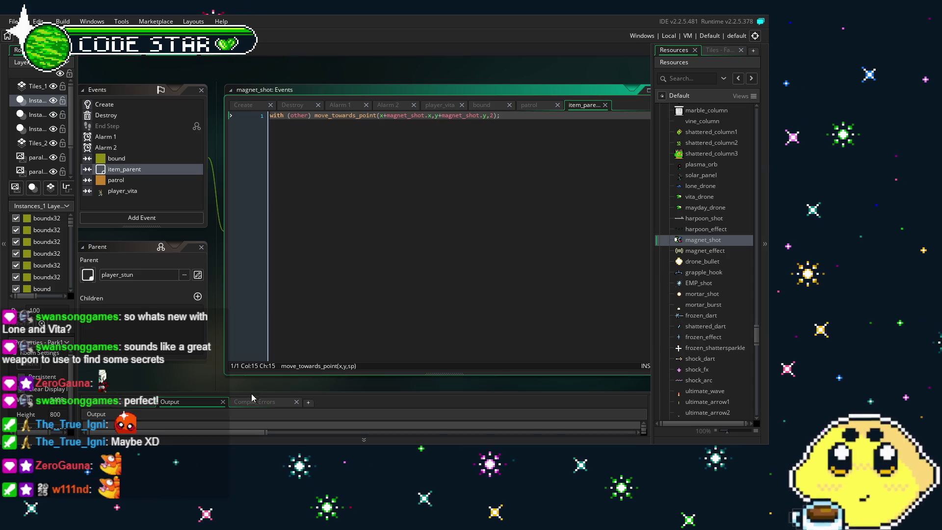
{"action": "mouse_move", "coordinate": [166, 382]}
{"action": "left_mouse_down"}
{"action": "mouse_move", "coordinate": [186, 382]}
{"action": "mouse_move", "coordinate": [182, 368]}
{"action": "mouse_move", "coordinate": [166, 369]}
{"action": "mouse_move", "coordinate": [191, 378]}
{"action": "left_mouse_up"}
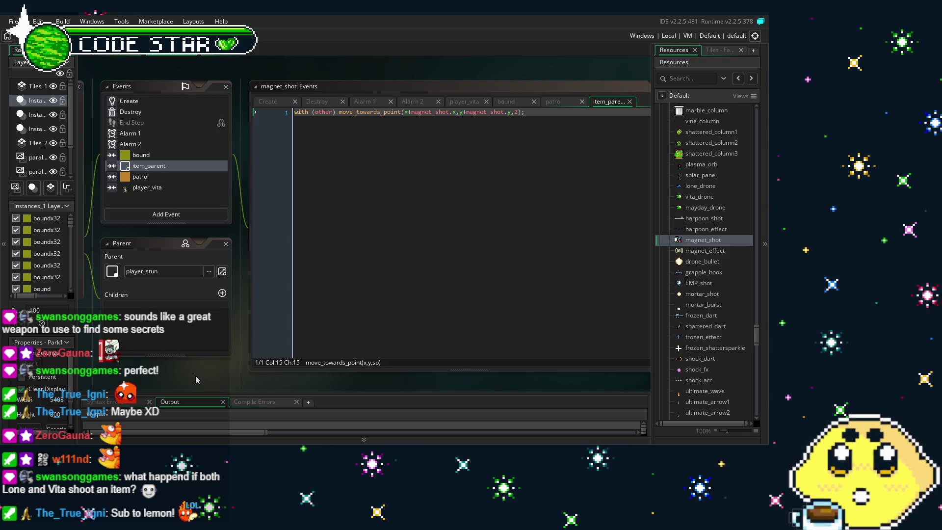
{"action": "left_click_drag", "start_coordinate": [195, 375], "coordinate": [267, 380]}
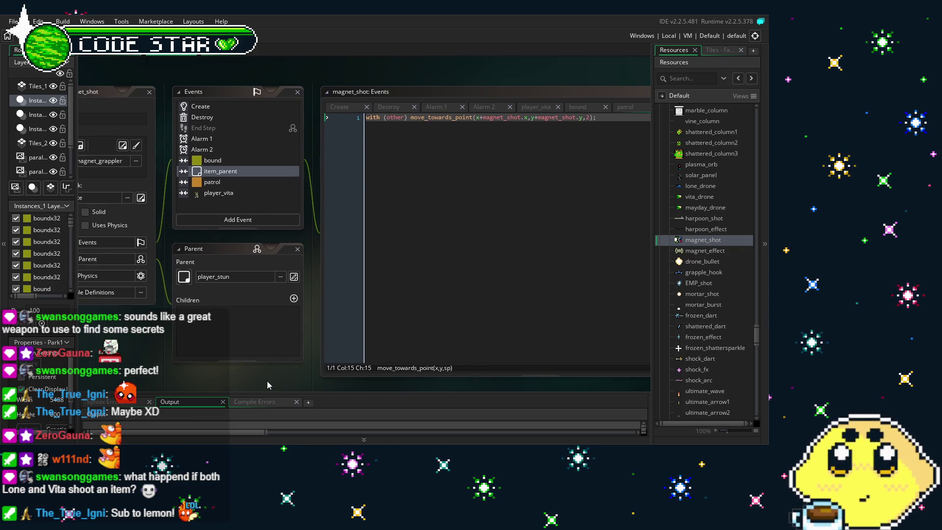
Step: Flip through the player_vita, item_parent, Destroy and Create code, finishing on Create
{"action": "left_click", "coordinate": [221, 192]}
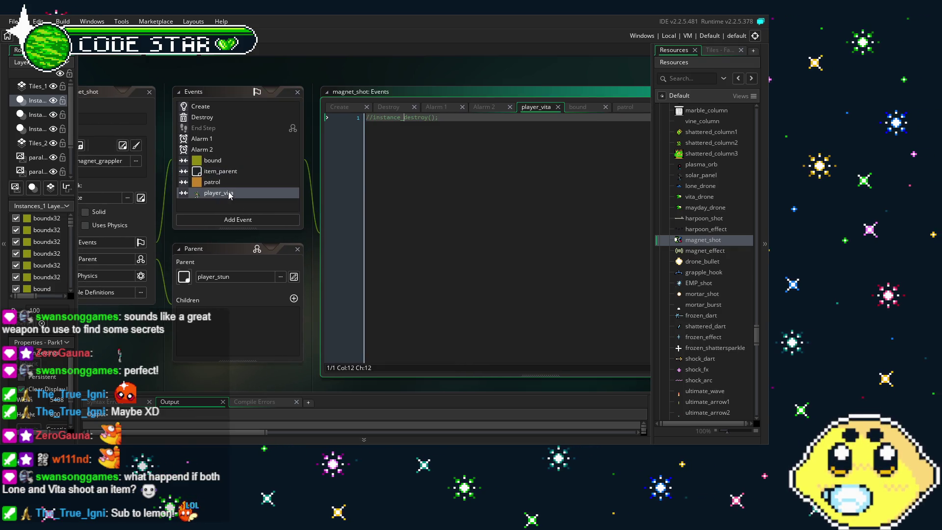
{"action": "left_click", "coordinate": [223, 184]}
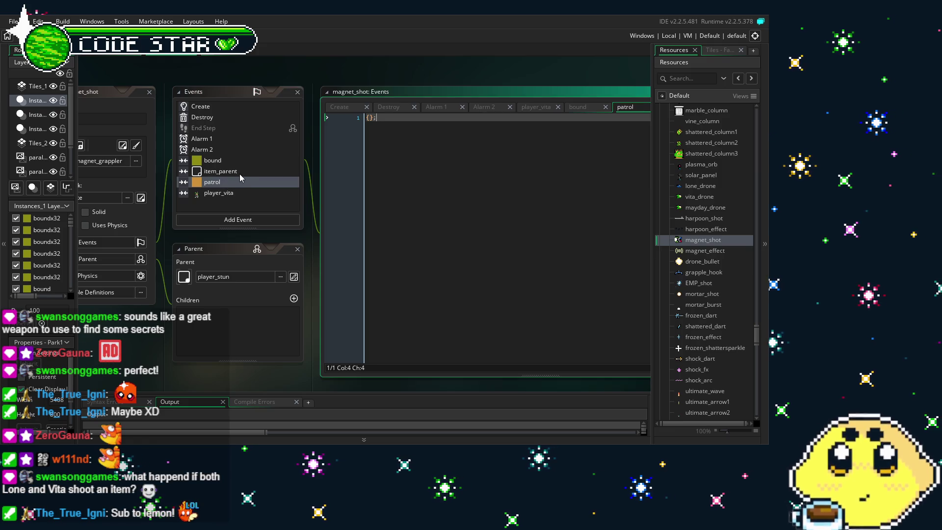
{"action": "left_click", "coordinate": [240, 174]}
{"action": "mouse_move", "coordinate": [258, 350]}
{"action": "left_mouse_down"}
{"action": "mouse_move", "coordinate": [198, 351]}
{"action": "mouse_move", "coordinate": [228, 343]}
{"action": "left_mouse_up"}
{"action": "left_click", "coordinate": [177, 120]}
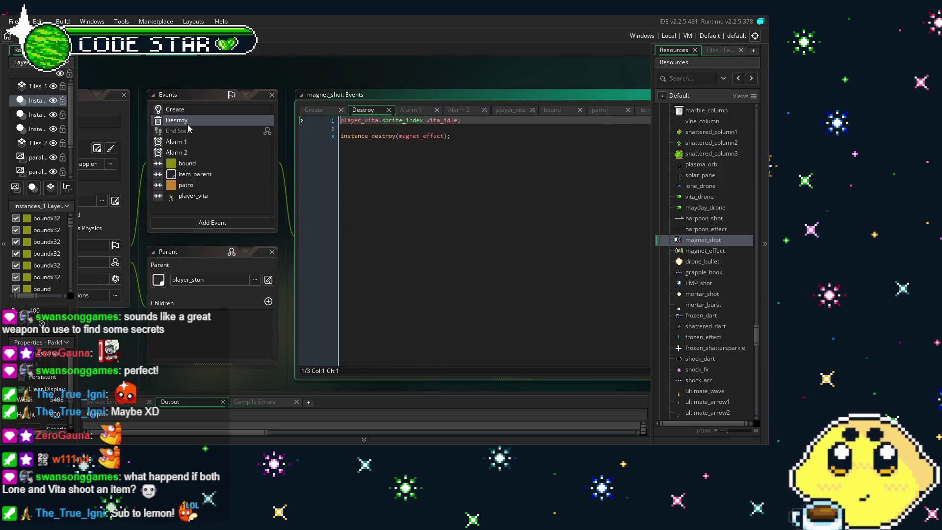
{"action": "left_click", "coordinate": [185, 112]}
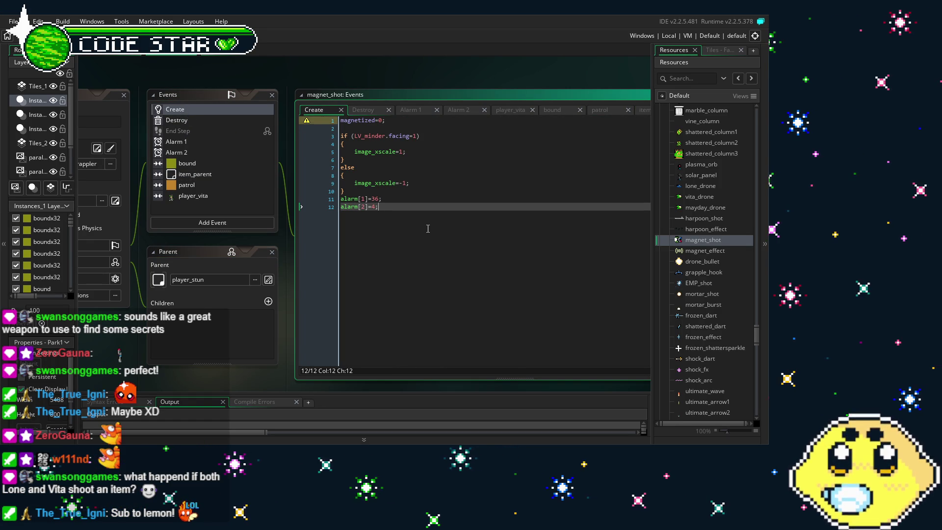
Step: Return to the item_parent collision code and place the caret before the with statement
{"action": "left_click", "coordinate": [194, 174]}
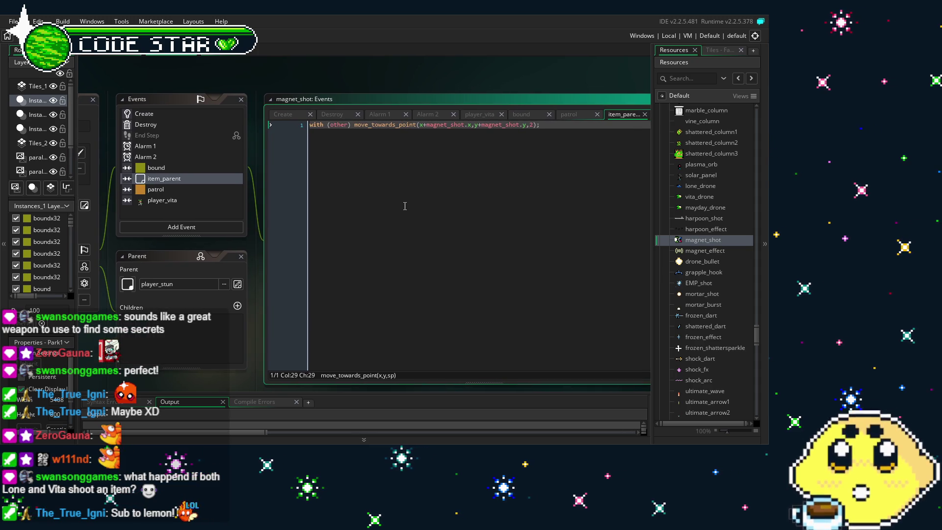
{"action": "left_click", "coordinate": [312, 124]}
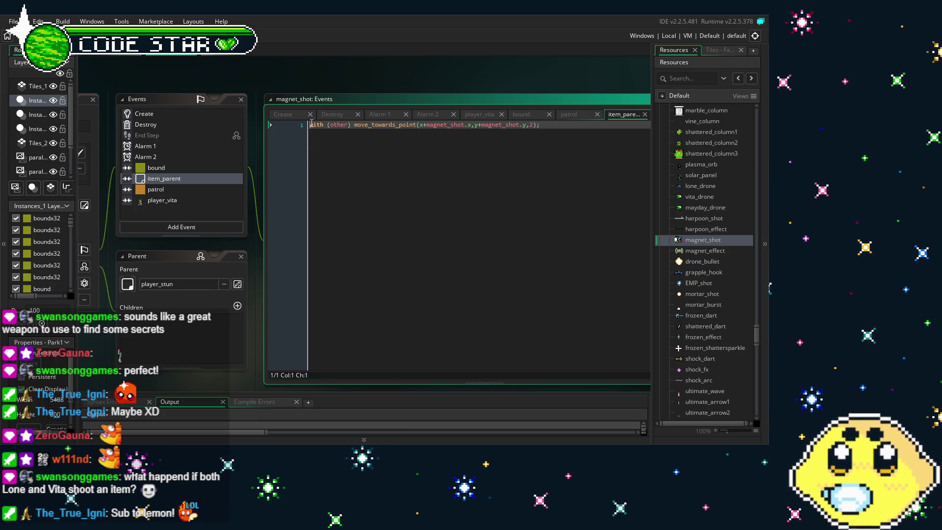
Step: Insert an if (magnetized=0) line above the with statement
{"action": "key", "text": "Return"}
{"action": "key", "text": "Up"}
{"action": "type", "text": "if ("}
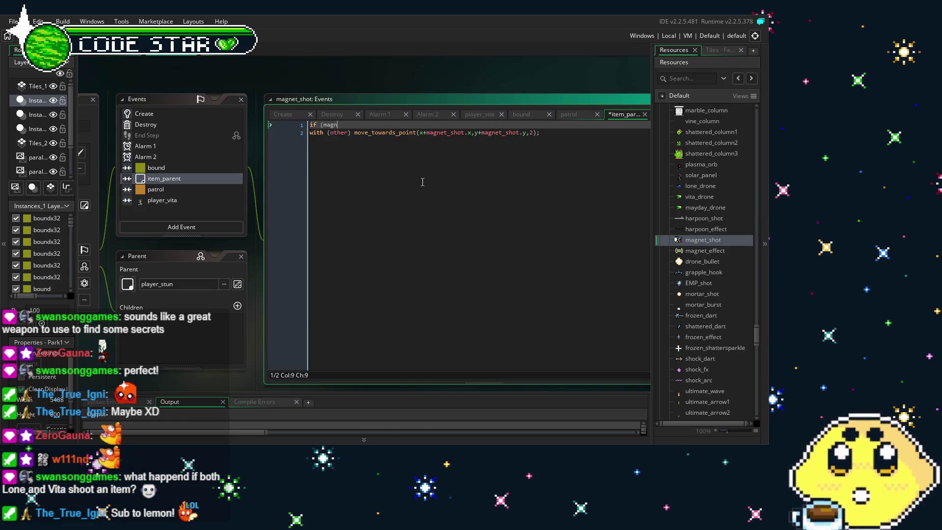
{"action": "type", "text": "magnetized=0){"}
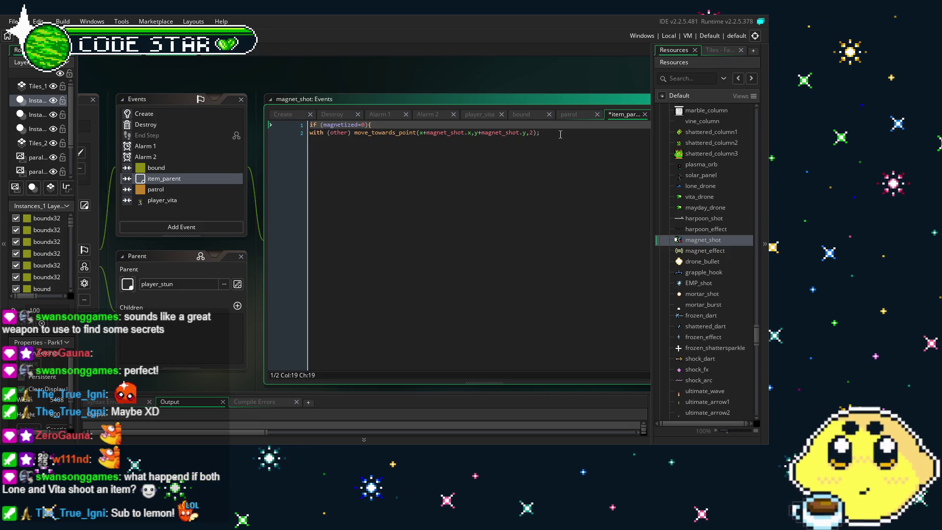
Step: Add magnetized=1; inside the if block, indent the move line, and close it with a brace
{"action": "left_click", "coordinate": [560, 134]}
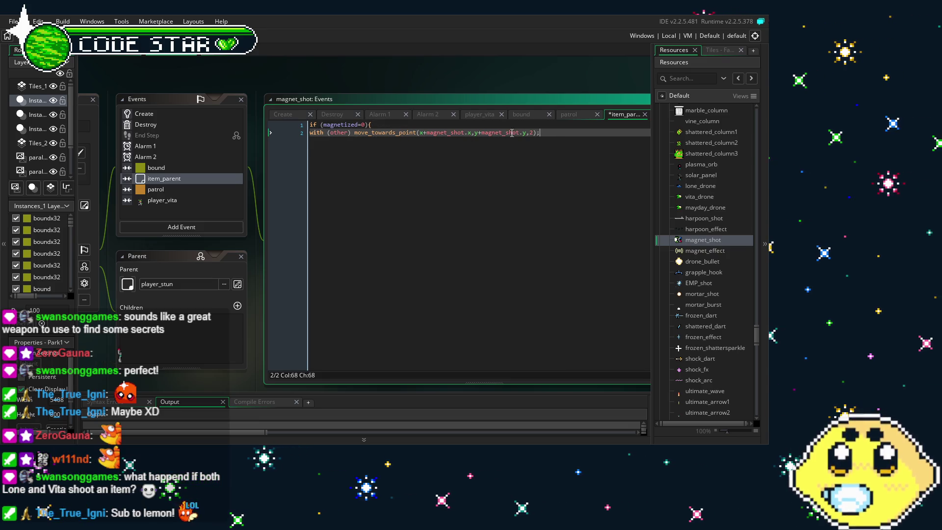
{"action": "left_click", "coordinate": [469, 127]}
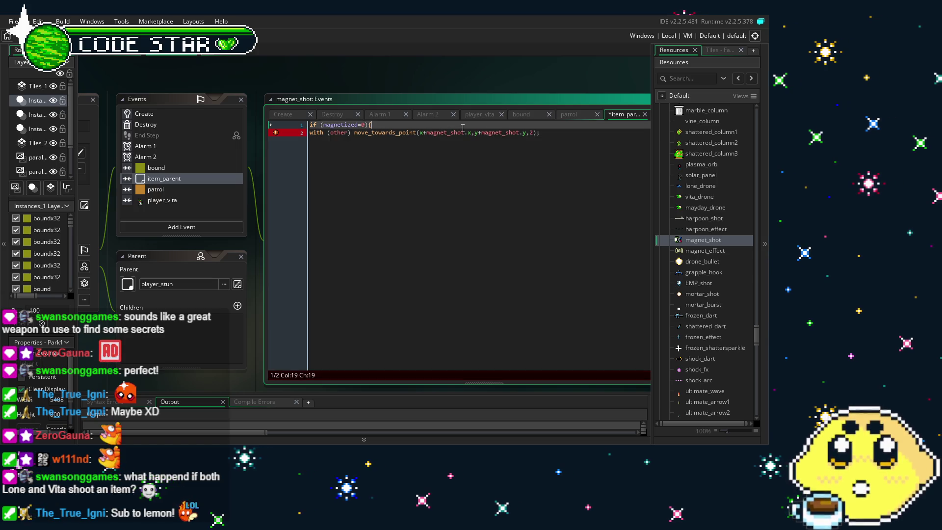
{"action": "key", "text": "Return"}
{"action": "type", "text": "magnetized=1;"}
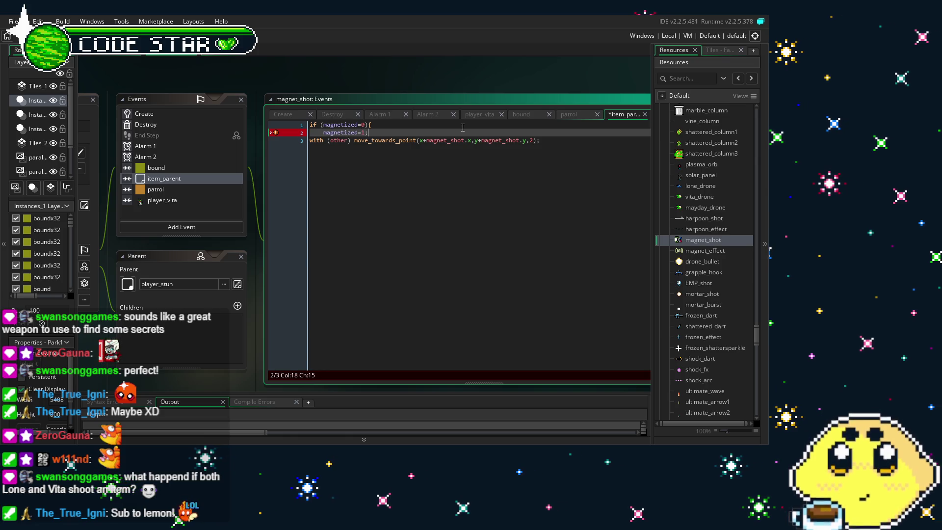
{"action": "left_click", "coordinate": [312, 141]}
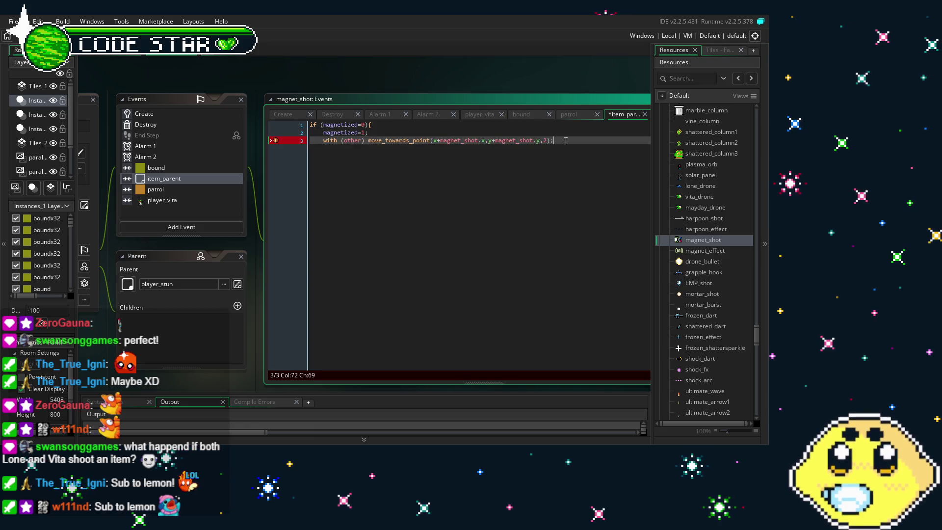
{"action": "key", "text": "Return"}
{"action": "type", "text": "}"}
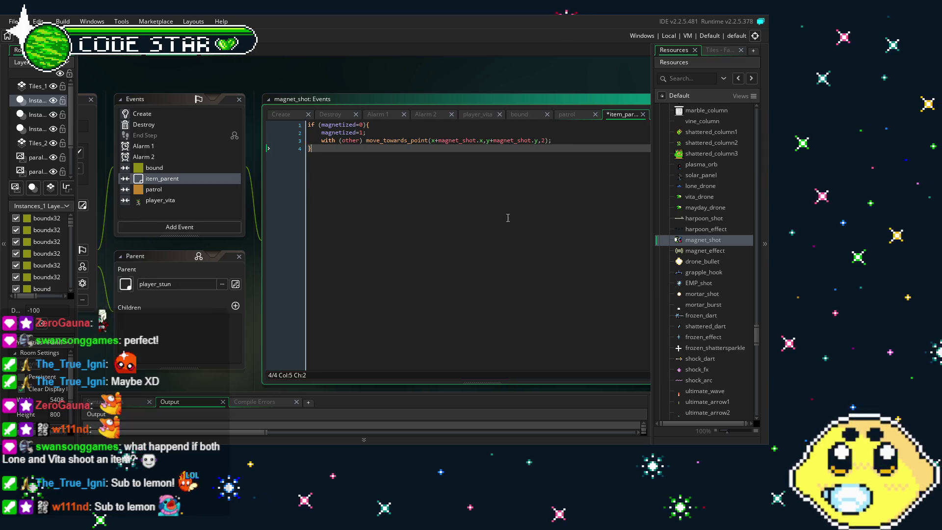
{"action": "left_click", "coordinate": [461, 196]}
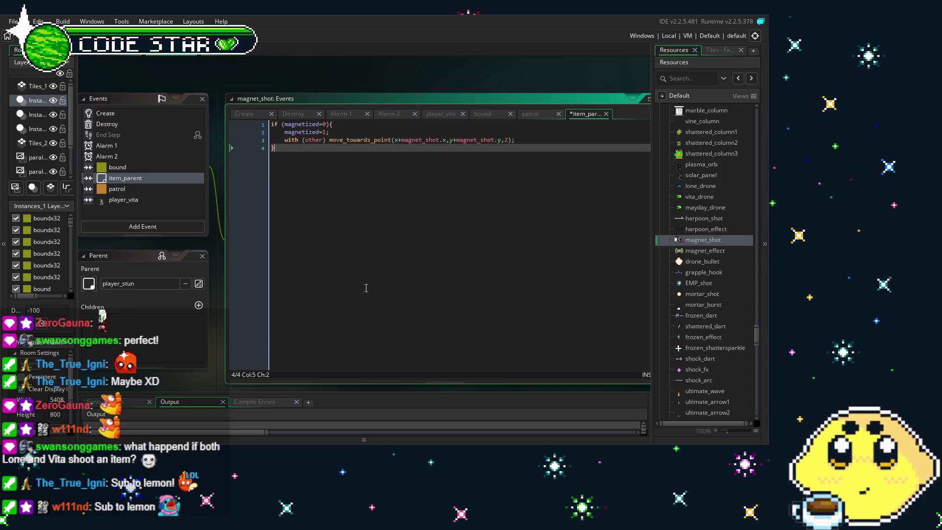
{"action": "left_click", "coordinate": [367, 288]}
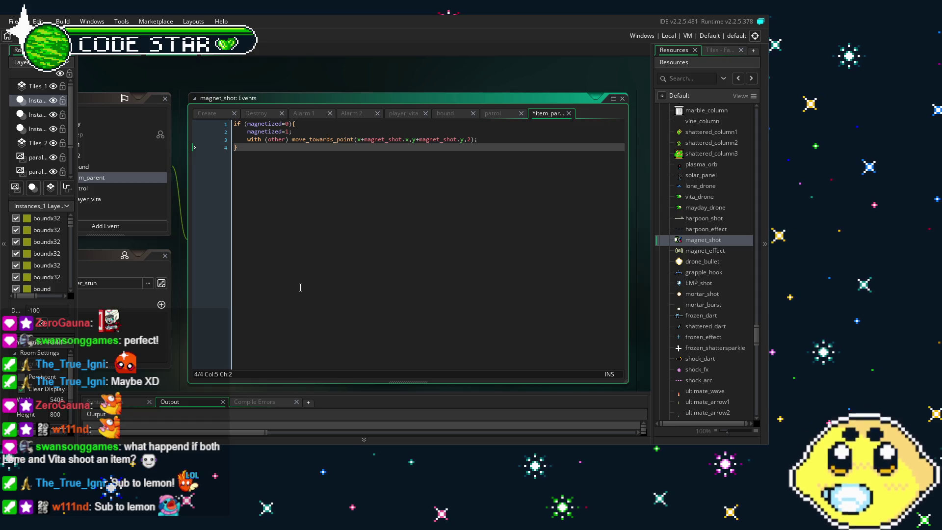
{"action": "key", "text": "Up"}
{"action": "key", "text": "End"}
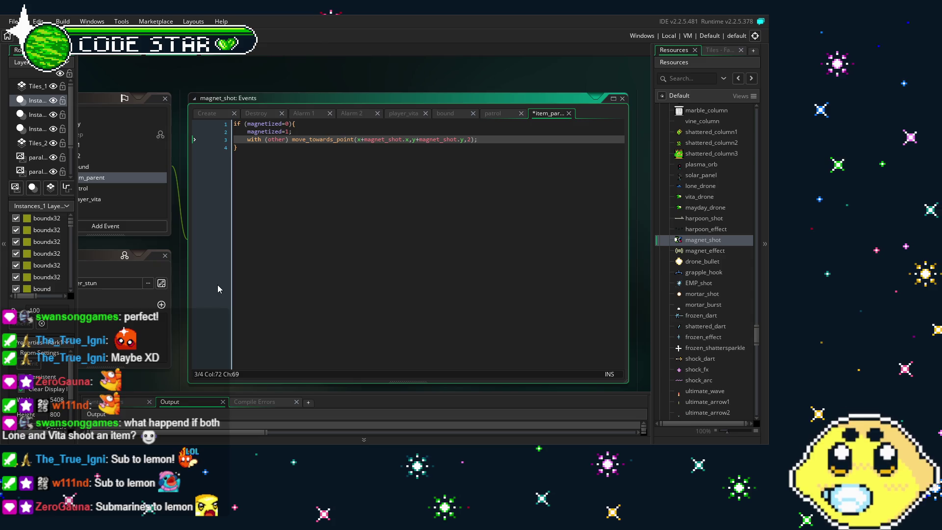
{"action": "scroll", "coordinate": [182, 358], "scroll_direction": "down", "scroll_amount": 2}
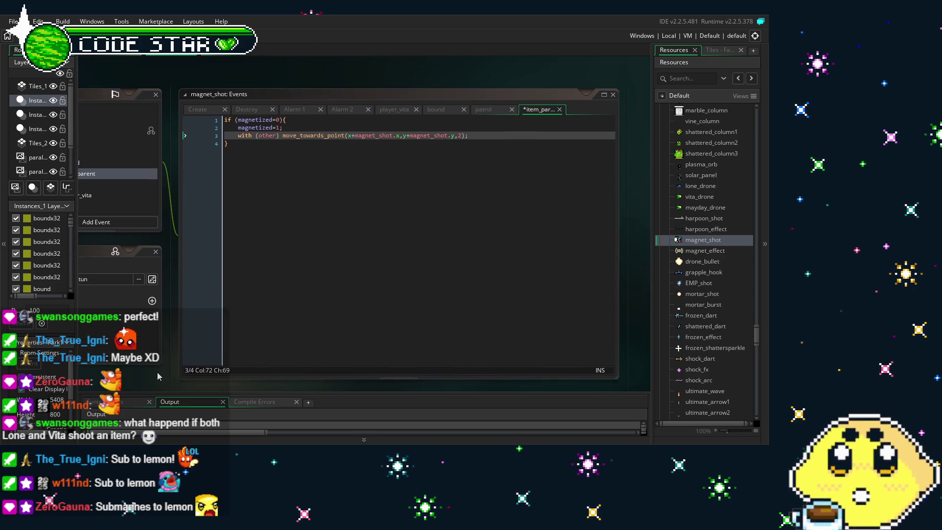
{"action": "scroll", "coordinate": [157, 372], "scroll_direction": "up", "scroll_amount": 1}
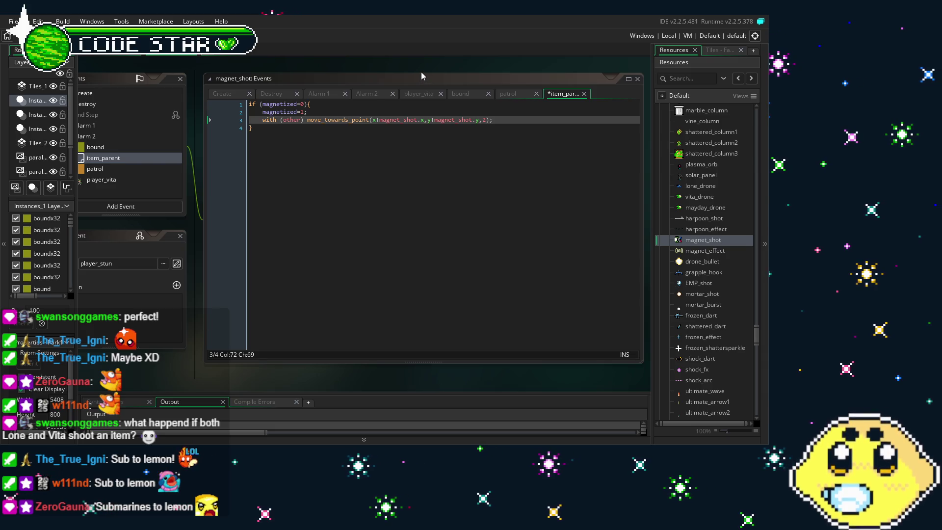
{"action": "left_click", "coordinate": [505, 118]}
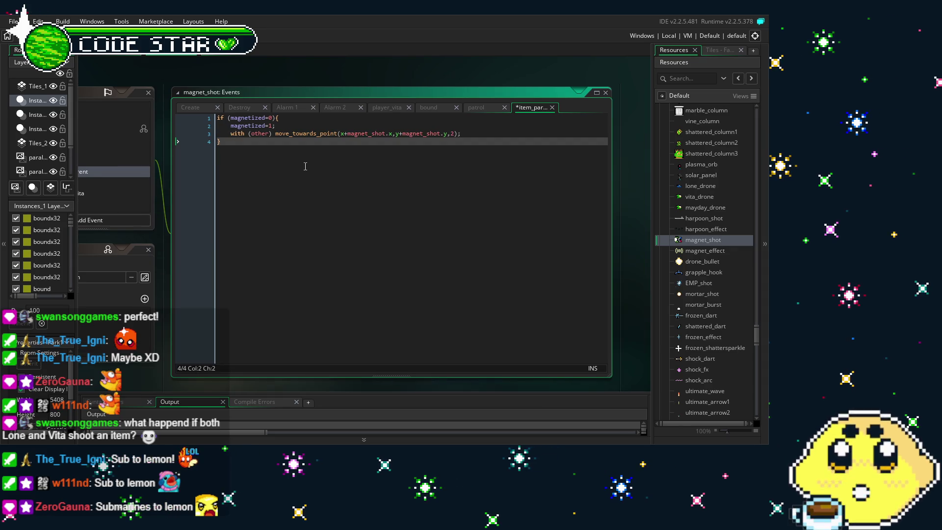
{"action": "left_click", "coordinate": [279, 260]}
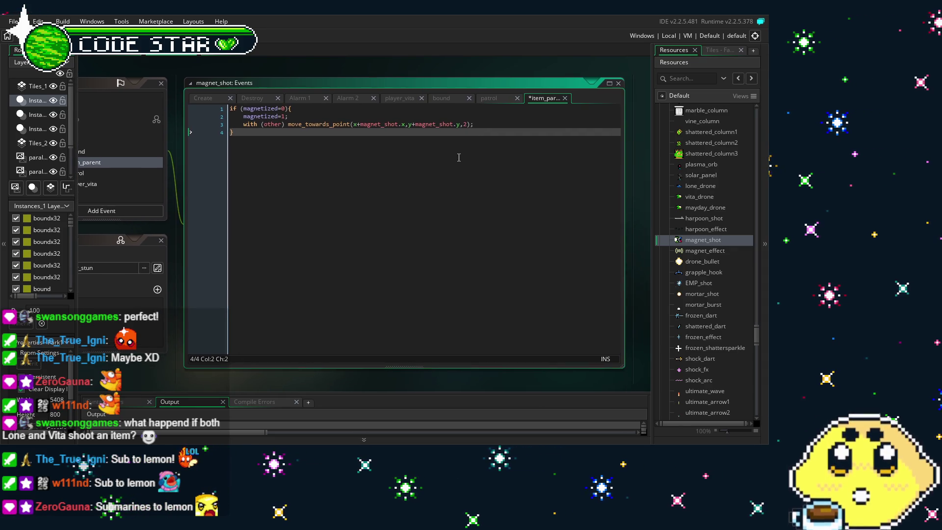
{"action": "left_click", "coordinate": [483, 122]}
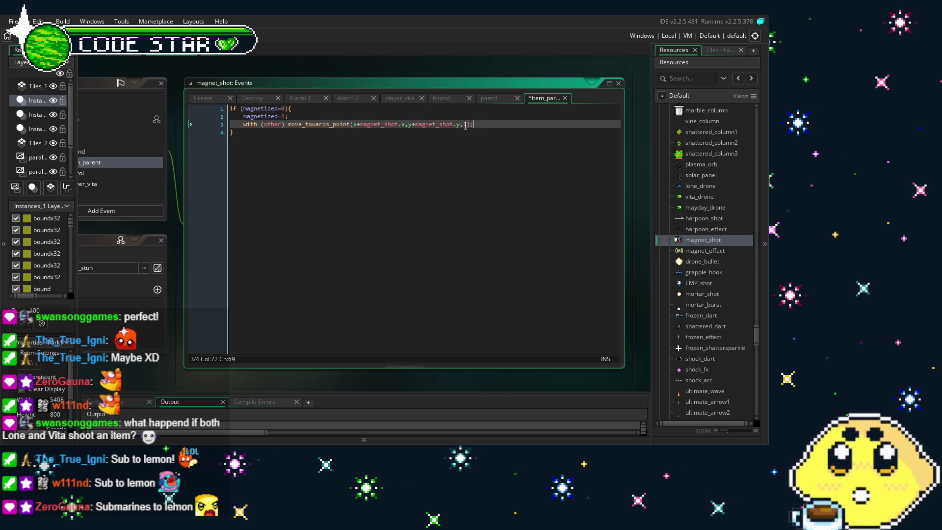
{"action": "type", "text": ";"}
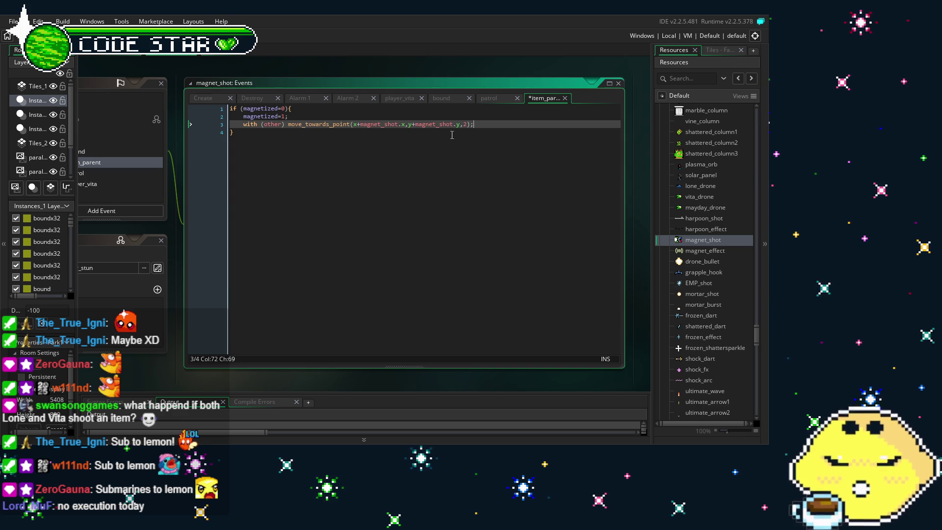
{"action": "left_click", "coordinate": [318, 254]}
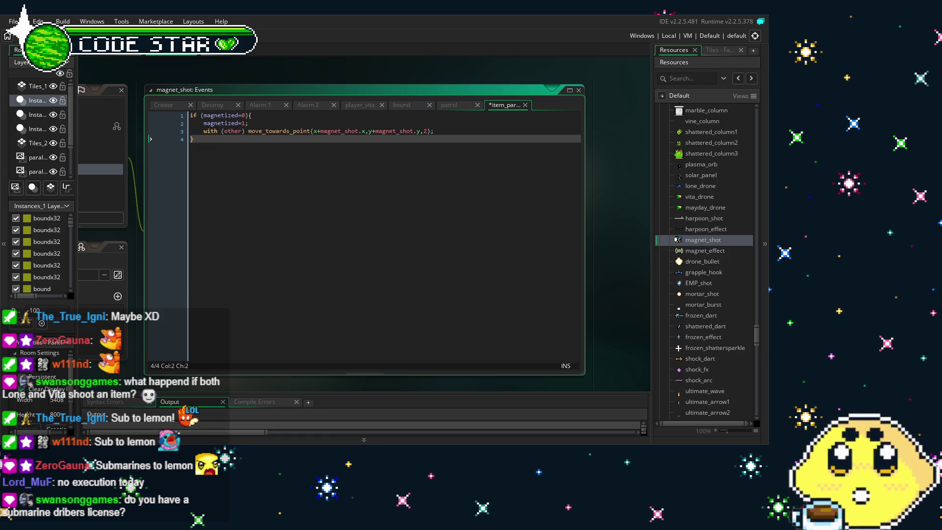
{"action": "scroll", "coordinate": [324, 247], "scroll_direction": "up", "scroll_amount": 1}
{"action": "mouse_move", "coordinate": [324, 246]}
{"action": "left_mouse_down"}
{"action": "mouse_move", "coordinate": [337, 226]}
{"action": "mouse_move", "coordinate": [333, 214]}
{"action": "left_mouse_up"}
{"action": "left_click", "coordinate": [450, 128]}
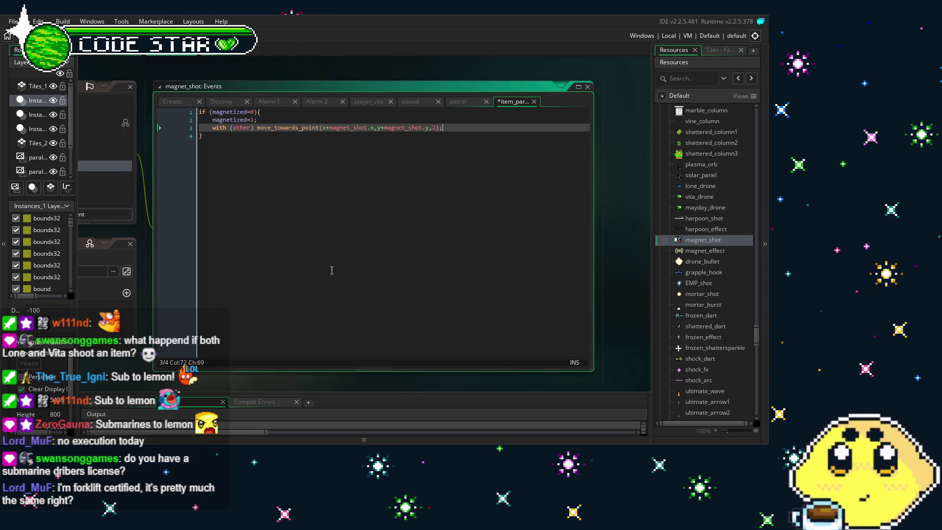
{"action": "left_click_drag", "start_coordinate": [84, 383], "coordinate": [126, 361]}
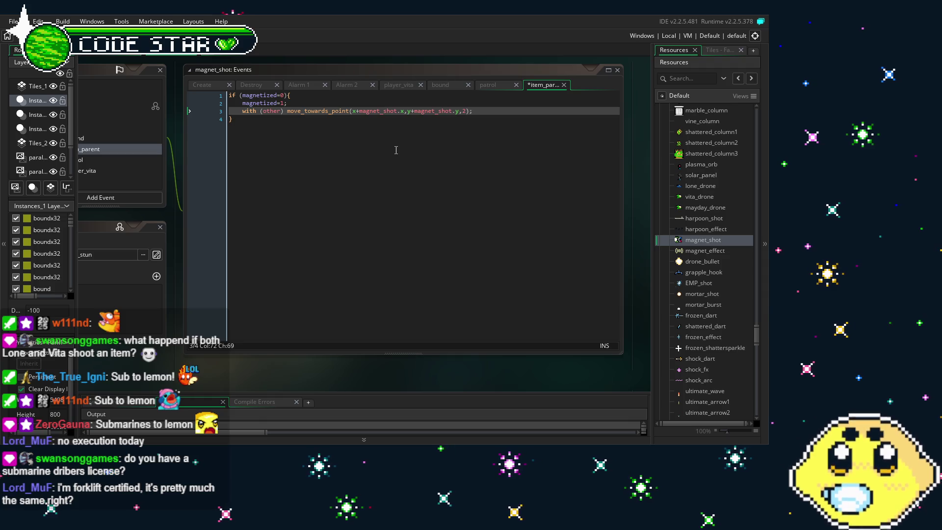
{"action": "left_click", "coordinate": [479, 112]}
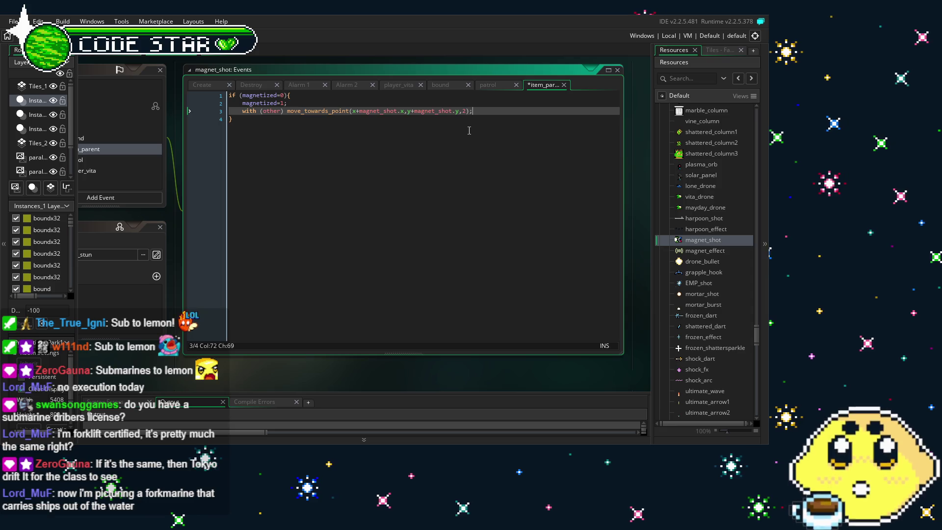
{"action": "left_click", "coordinate": [486, 125]}
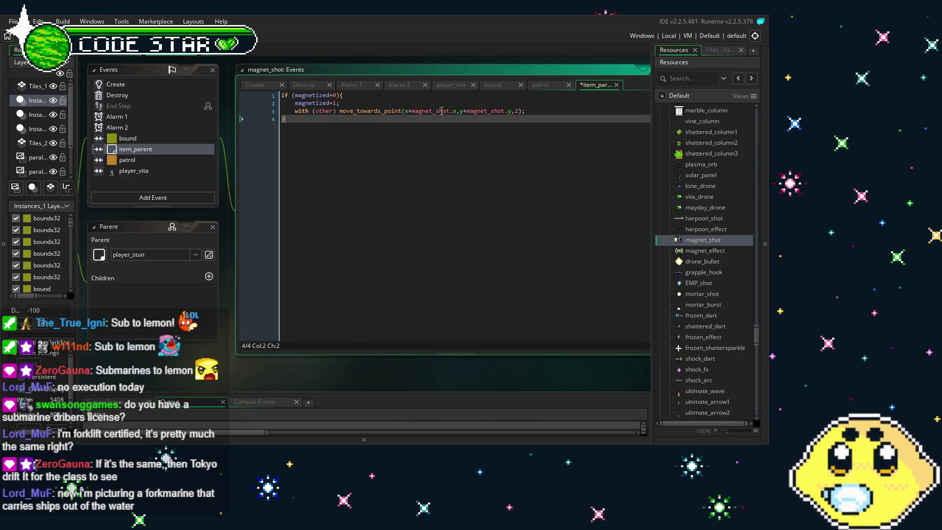
Step: Try removing magnet_shot from the targets, then undo so it pulls toward x+magnet_shot.x, y+magnet_shot.y
{"action": "double_click", "coordinate": [442, 111]}
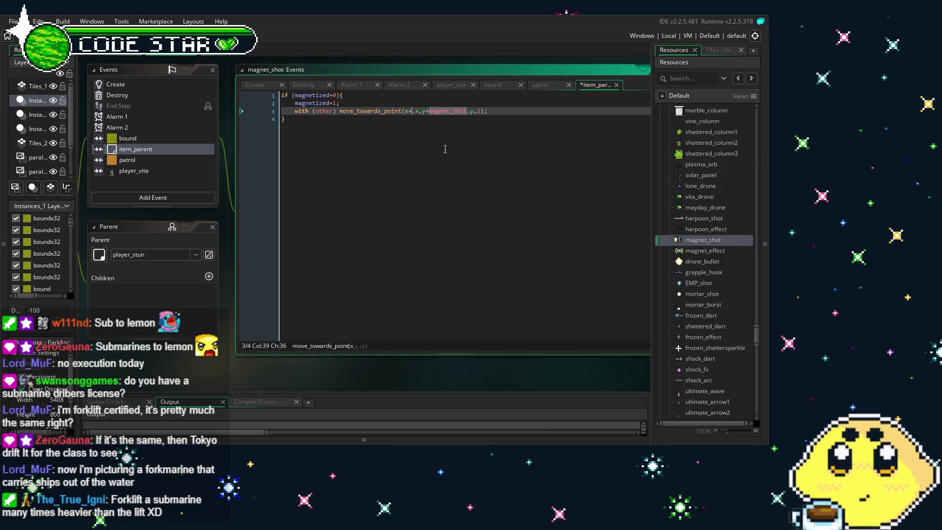
{"action": "key", "text": "BackSpace"}
{"action": "type", "text": "0"}
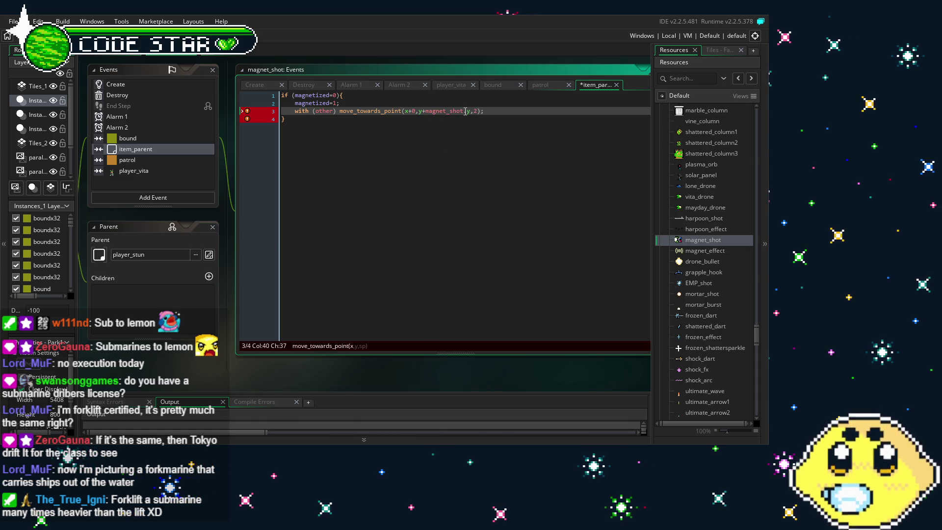
{"action": "left_click_drag", "start_coordinate": [469, 111], "coordinate": [443, 112]}
{"action": "type", "text": "0"}
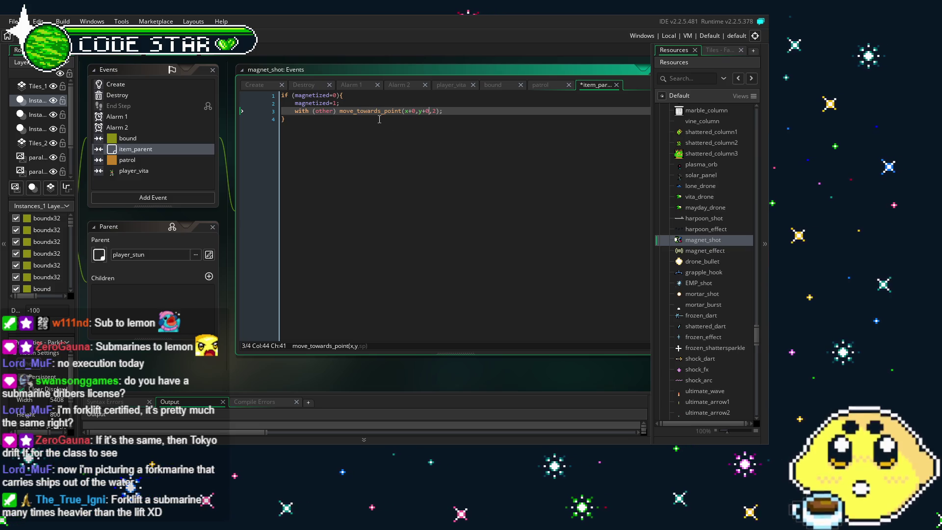
{"action": "left_click", "coordinate": [410, 121]}
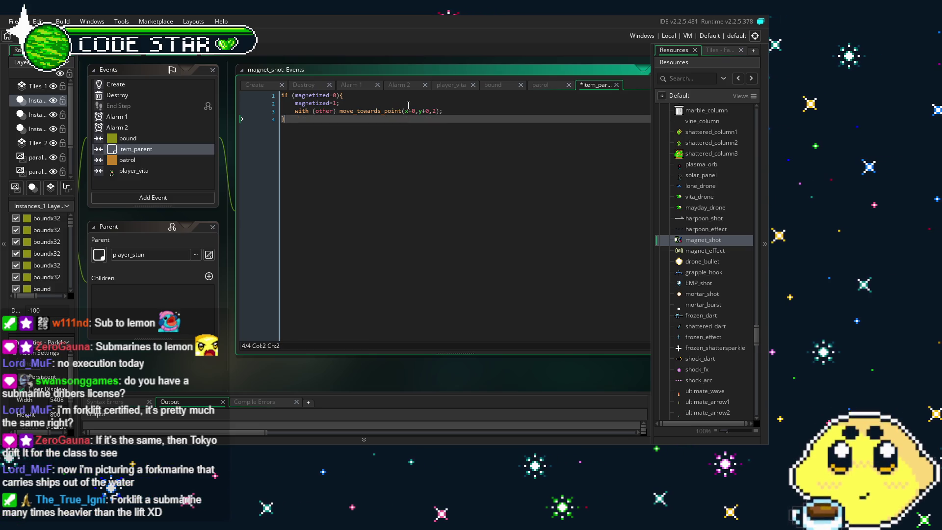
{"action": "left_click_drag", "start_coordinate": [397, 109], "coordinate": [412, 113]}
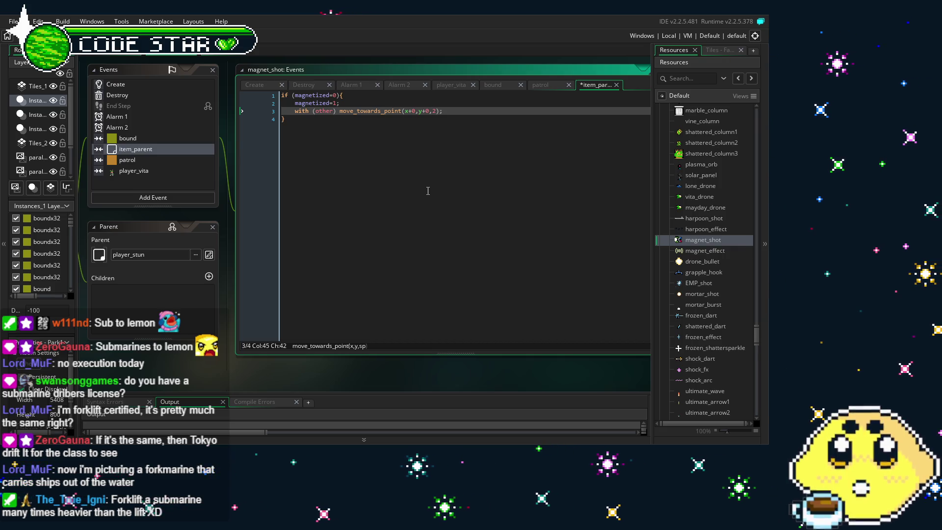
{"action": "key", "text": "ctrl+z"}
{"action": "key", "text": "ctrl+z"}
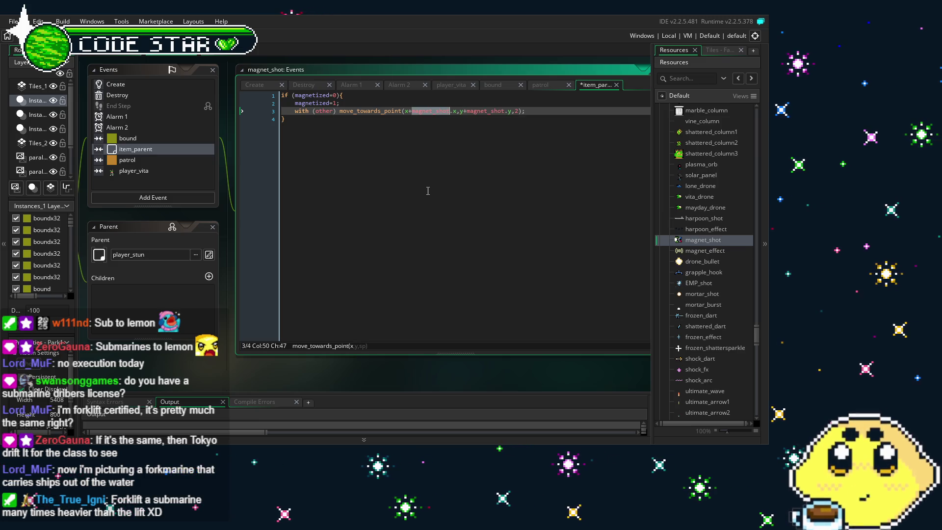
{"action": "left_click", "coordinate": [428, 191]}
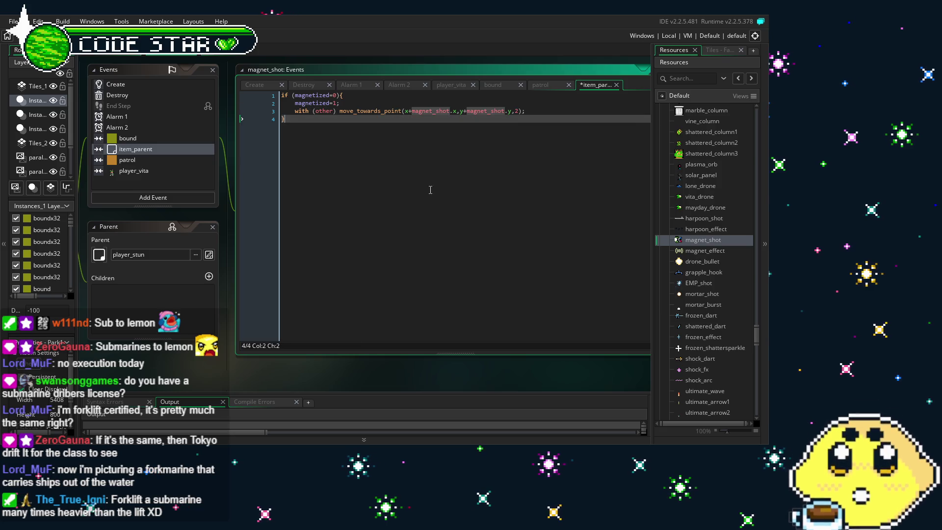
{"action": "left_click", "coordinate": [569, 107]}
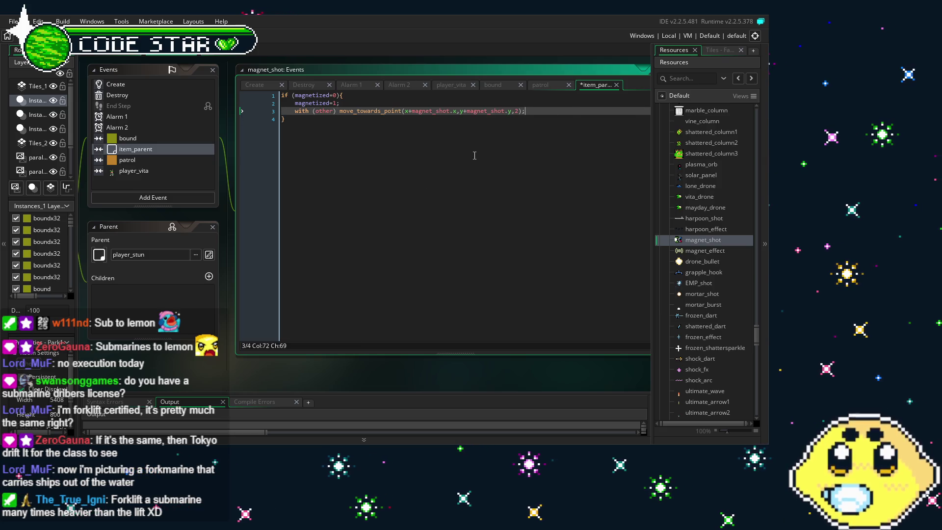
Step: Cut the move_towards_point line, leaving if (magnetized=0){magnetized=1;} on a single line
{"action": "left_click_drag", "start_coordinate": [526, 110], "coordinate": [295, 111]}
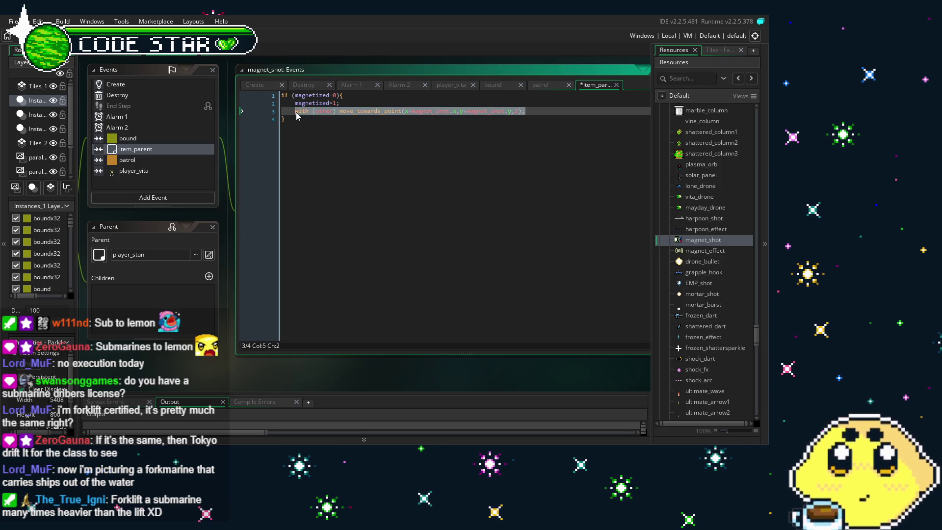
{"action": "key", "text": "BackSpace"}
{"action": "key", "text": "BackSpace"}
{"action": "key", "text": "BackSpace"}
{"action": "key", "text": "BackSpace"}
{"action": "left_click", "coordinate": [278, 108]}
{"action": "key", "text": "Left"}
{"action": "key", "text": "BackSpace"}
{"action": "left_click", "coordinate": [370, 176]}
{"action": "left_click_drag", "start_coordinate": [370, 176], "coordinate": [417, 178]}
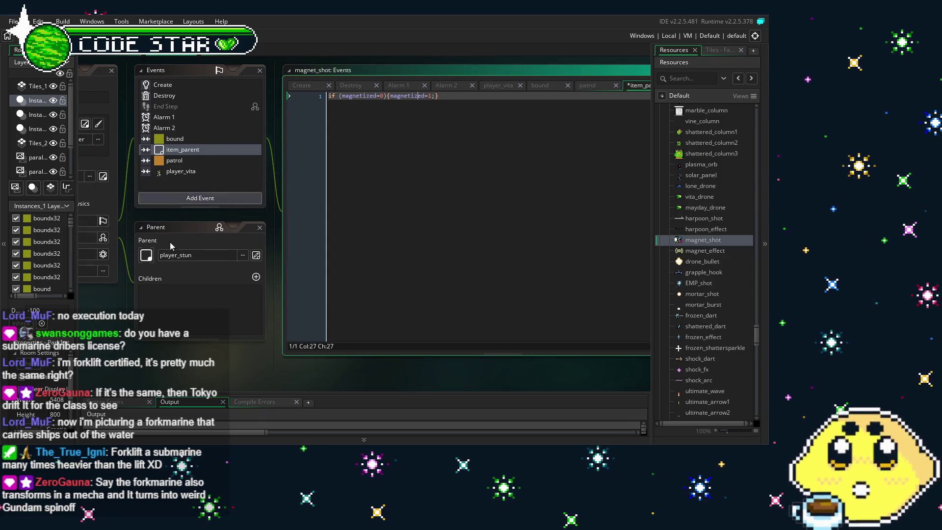
{"action": "left_click_drag", "start_coordinate": [196, 139], "coordinate": [242, 138]}
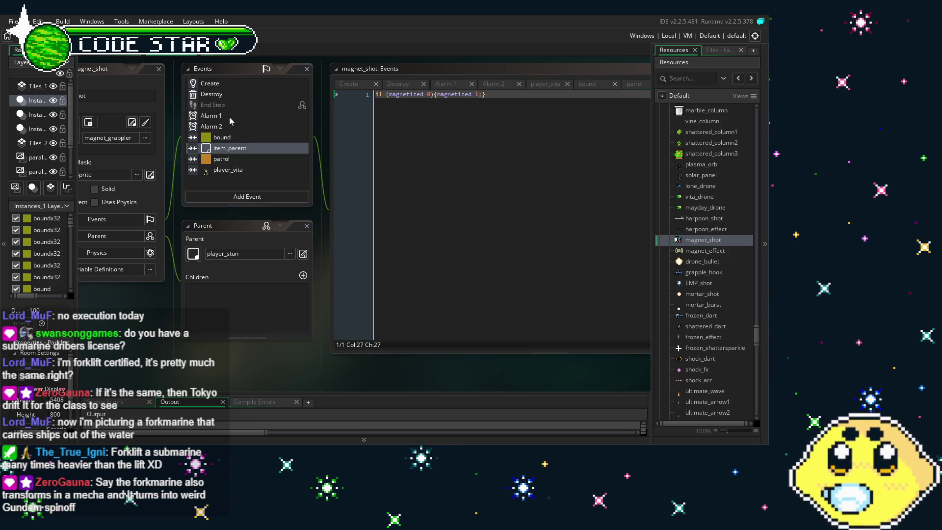
Step: Add a Step event to magnet_shot and paste the cut move_towards_point line into it
{"action": "left_click", "coordinate": [241, 196]}
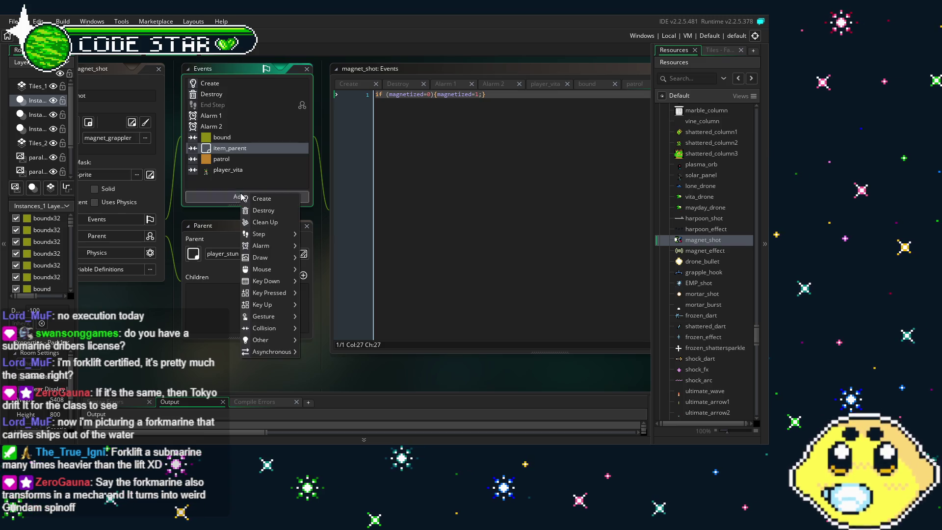
{"action": "mouse_move", "coordinate": [265, 239]}
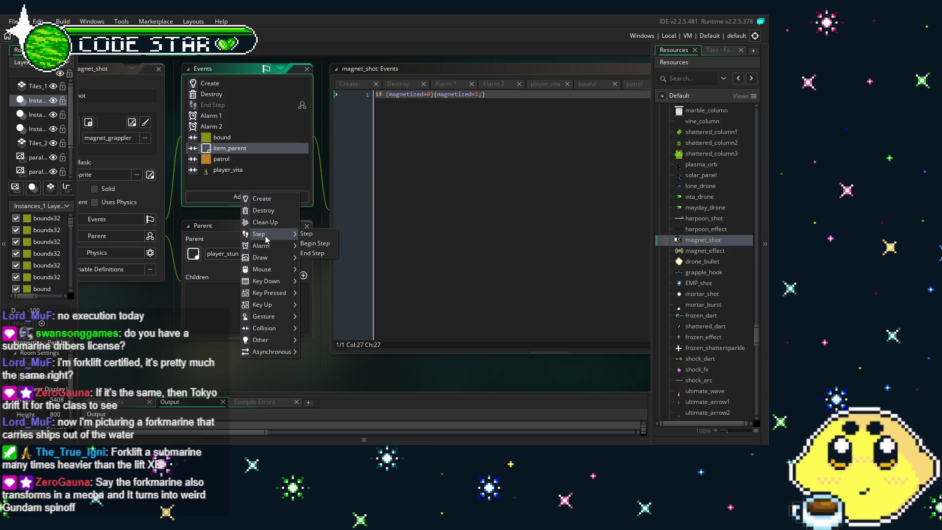
{"action": "left_click", "coordinate": [306, 234]}
{"action": "type", "text": "with (other) move_towards_point(x+magnet_shot.x,y+magnet_shot.y,2);"}
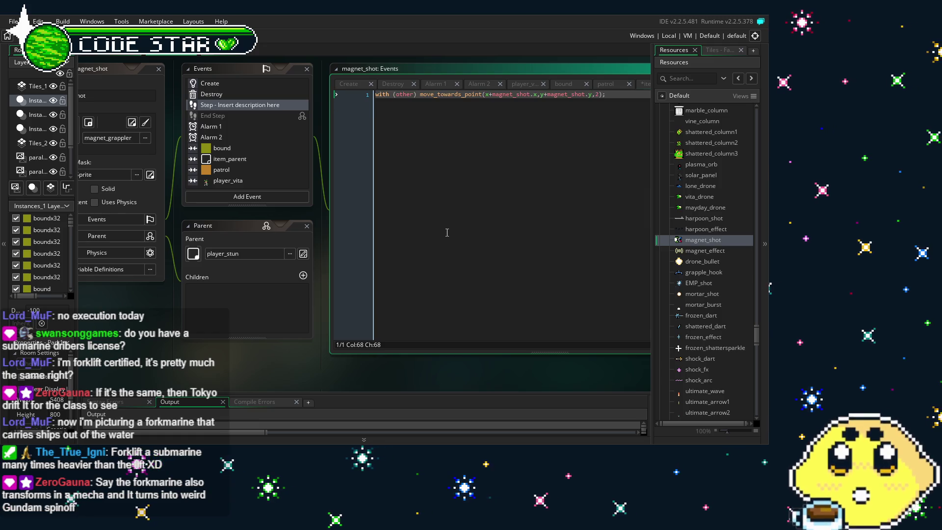
{"action": "key", "text": "Return"}
{"action": "key", "text": "Up"}
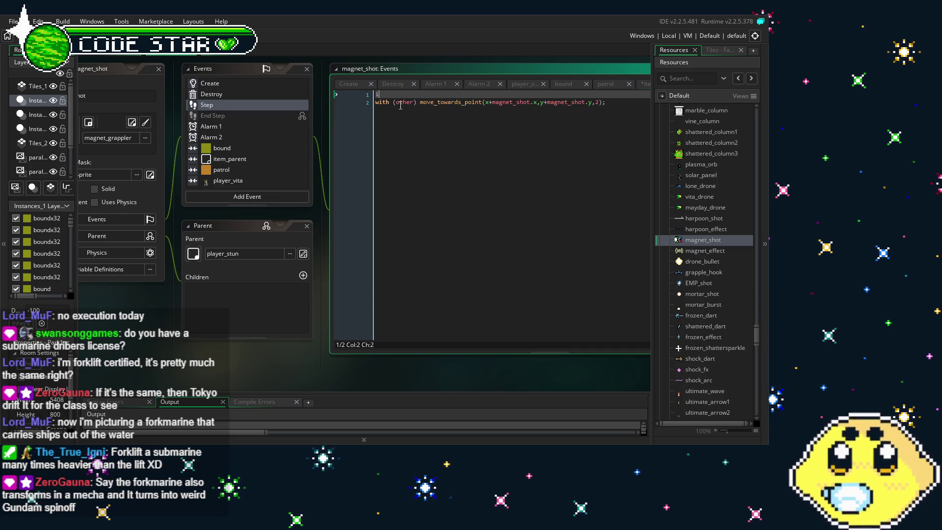
{"action": "key", "text": "Delete"}
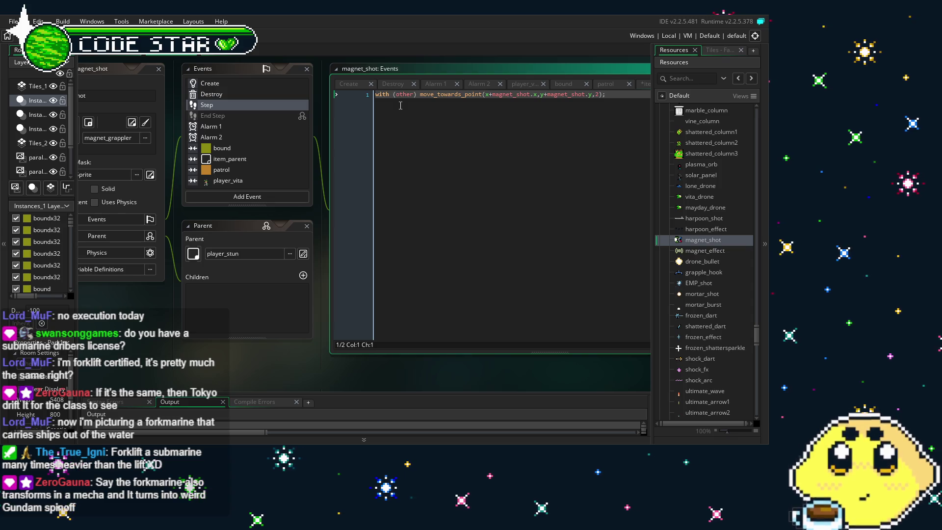
Step: Change other to target in the pasted with statement
{"action": "type", "text": "tagh"}
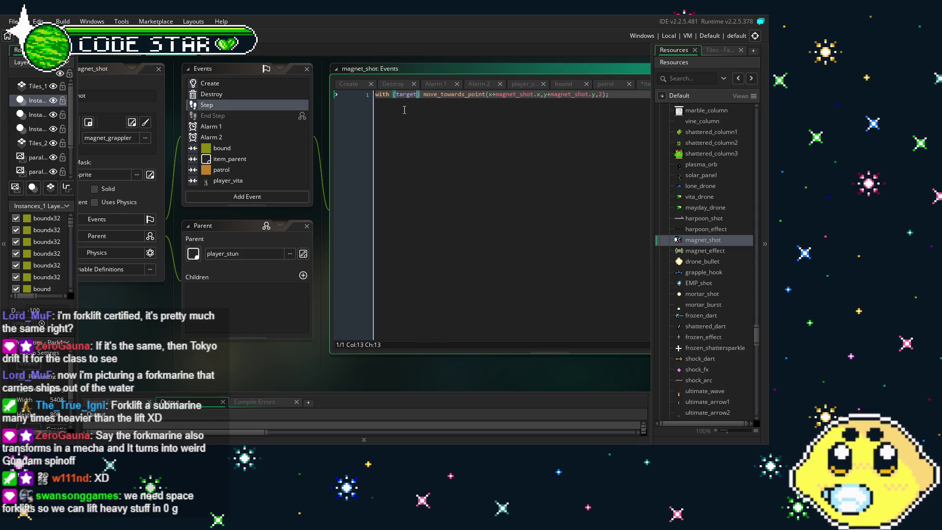
{"action": "key", "text": "BackSpace"}
{"action": "key", "text": "BackSpace"}
{"action": "type", "text": "rget"}
{"action": "left_click", "coordinate": [382, 101]}
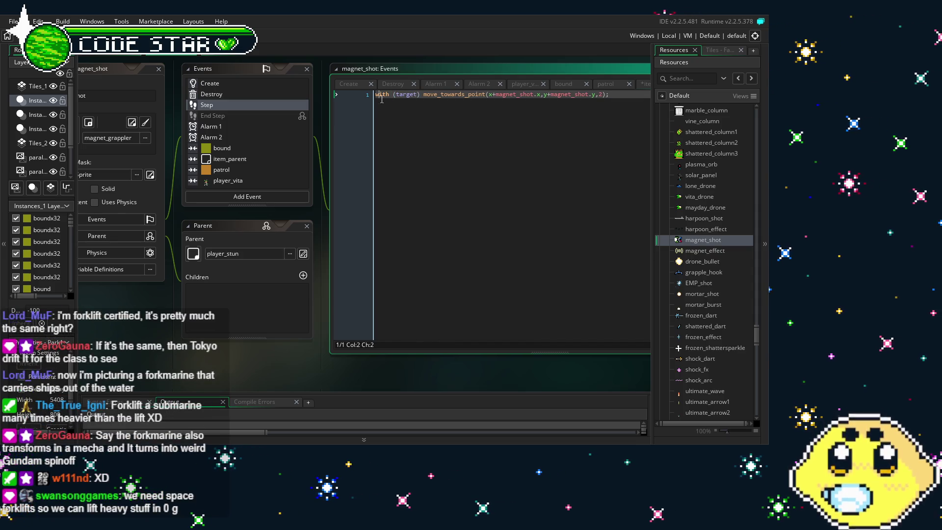
Step: Add target = instance_nearest(x+0,y+0,item_parent) above the with statement
{"action": "key", "text": "Return"}
{"action": "key", "text": "Up"}
{"action": "type", "text": "targ"}
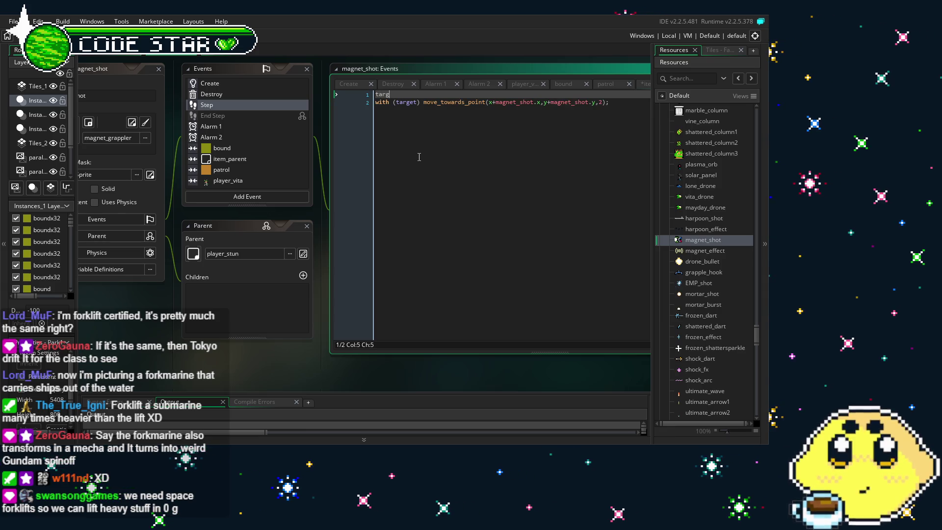
{"action": "type", "text": "et = io"}
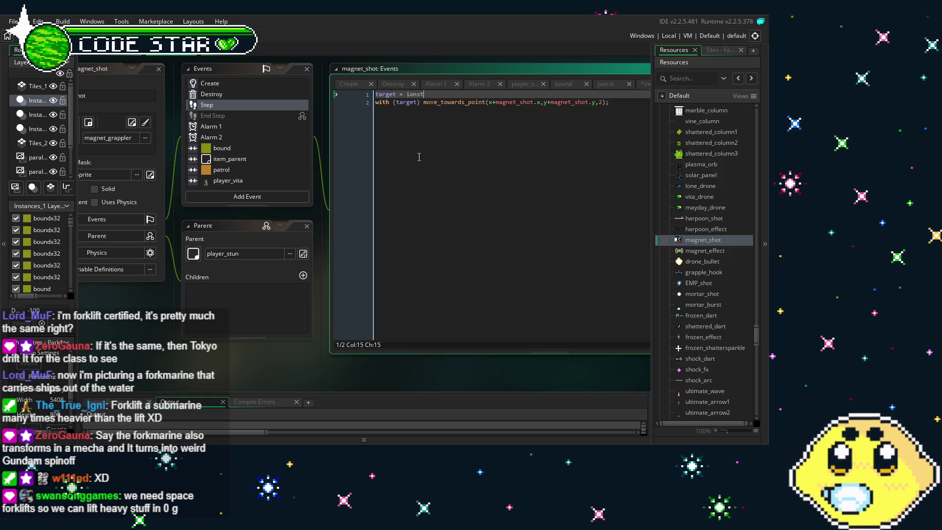
{"action": "key", "text": "BackSpace"}
{"action": "type", "text": "nstance_nearest"}
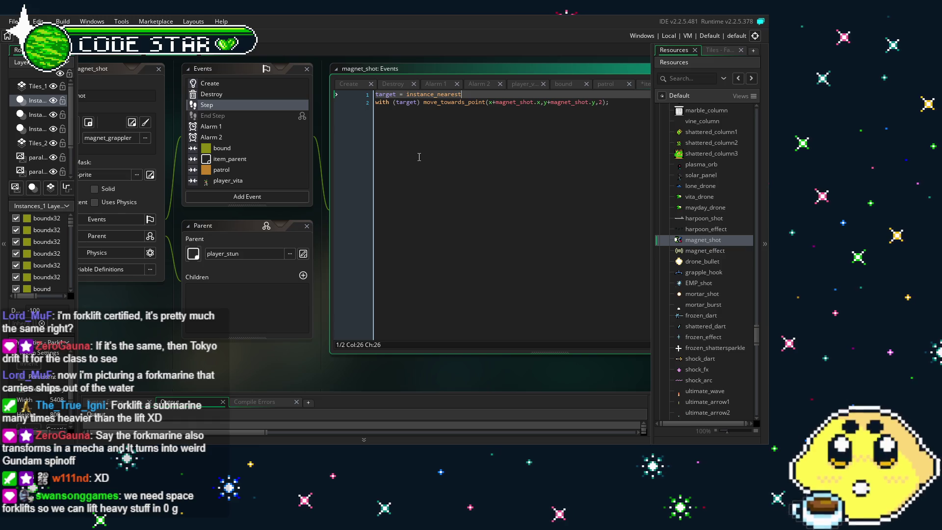
{"action": "type", "text": "(x"}
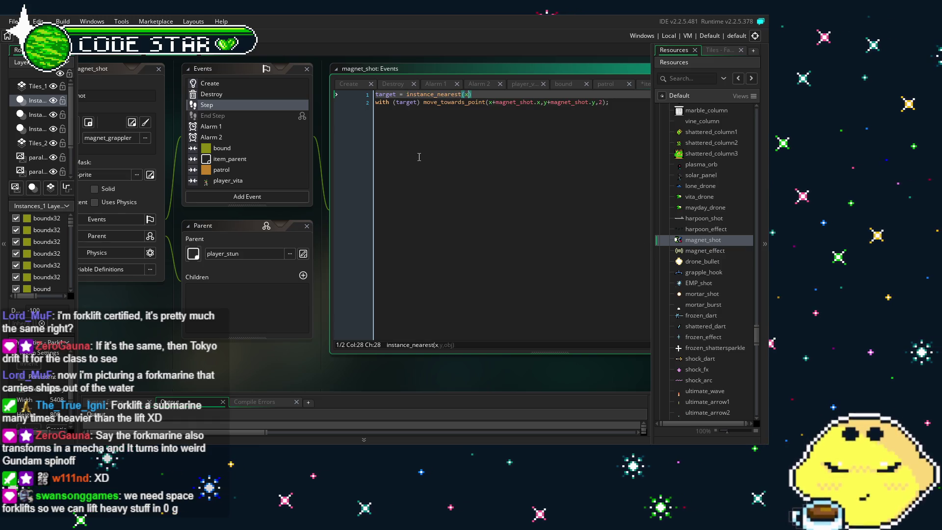
{"action": "type", "text": "+0"}
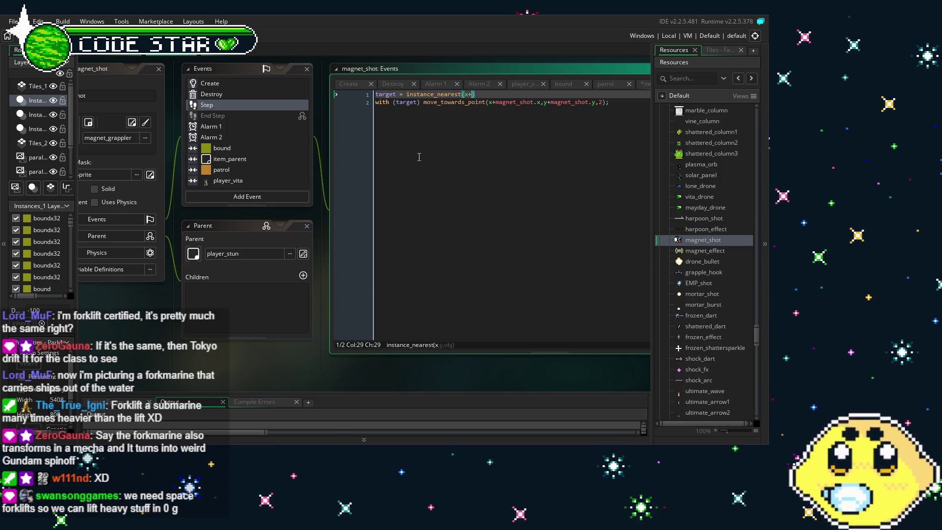
{"action": "type", "text": ",y+"}
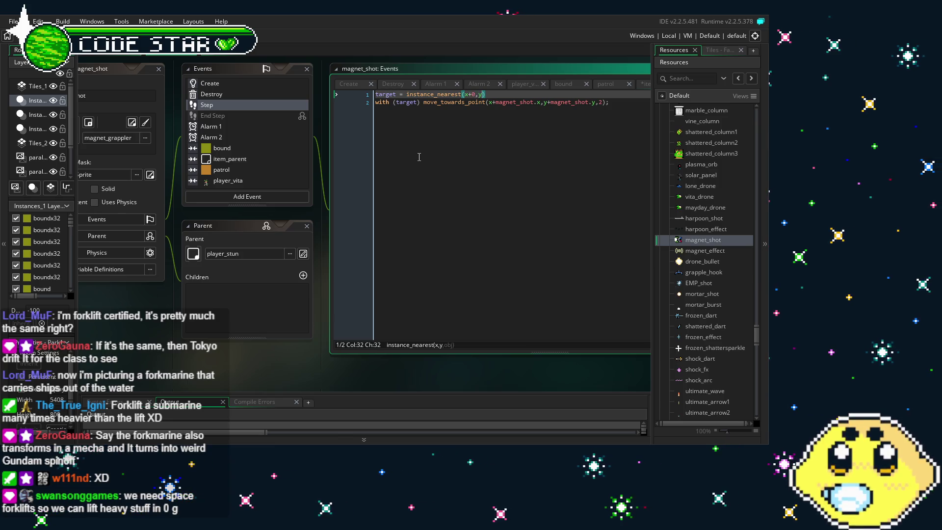
{"action": "type", "text": "0,"}
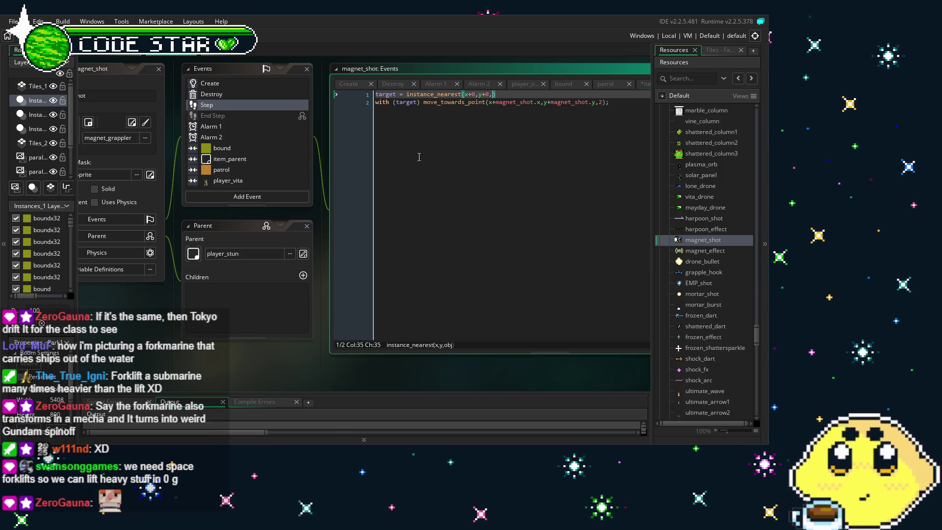
{"action": "type", "text": "item_p"}
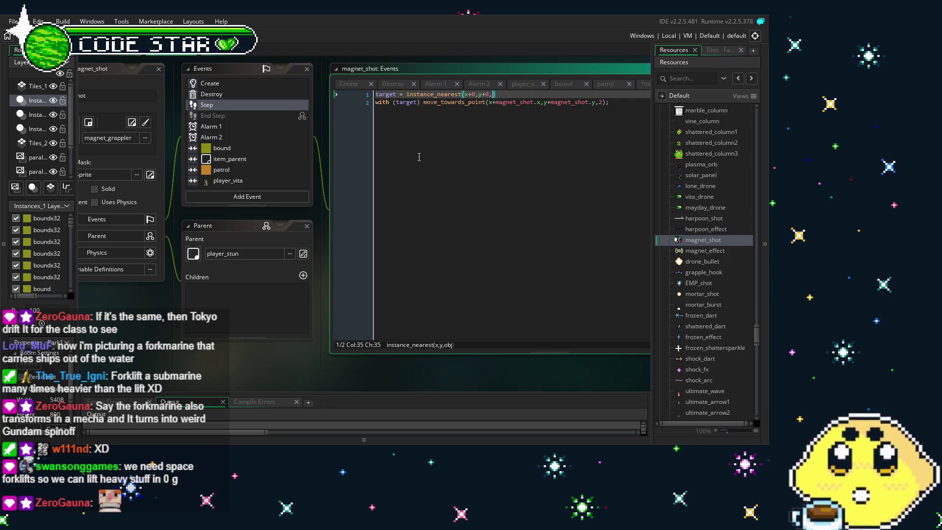
{"action": "type", "text": "arent)"}
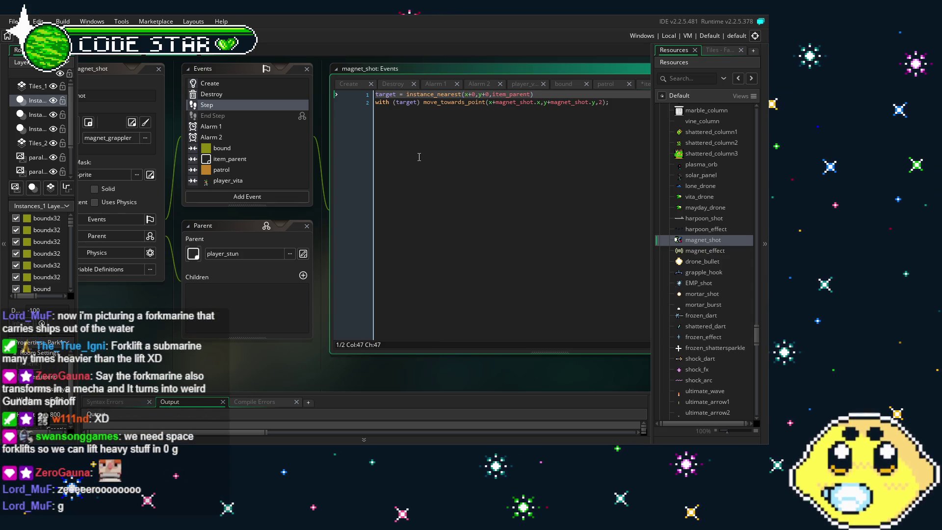
{"action": "key", "text": "Return"}
Step: Wrap the with (target) move line in an if (magnetized=1){ … } block
{"action": "left_click", "coordinate": [418, 137]}
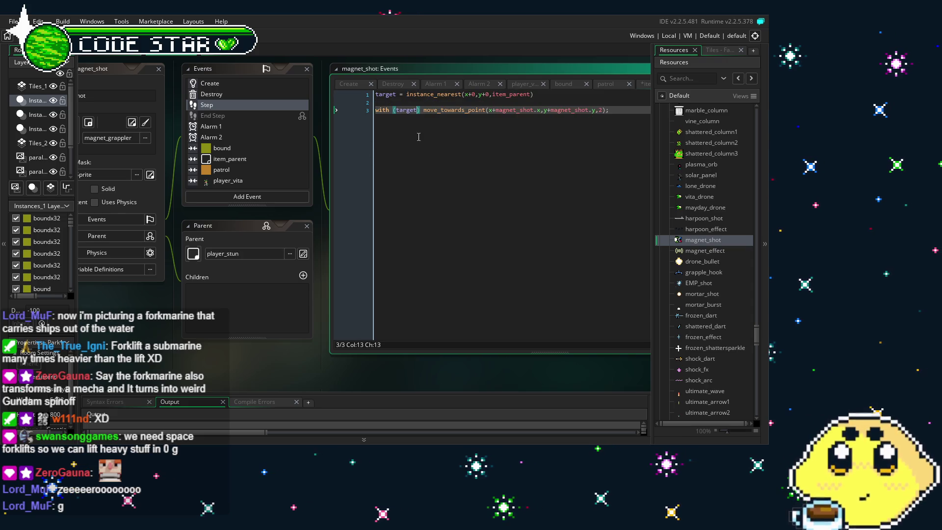
{"action": "left_click", "coordinate": [380, 96]}
{"action": "left_click", "coordinate": [387, 104]}
{"action": "key", "text": "Return"}
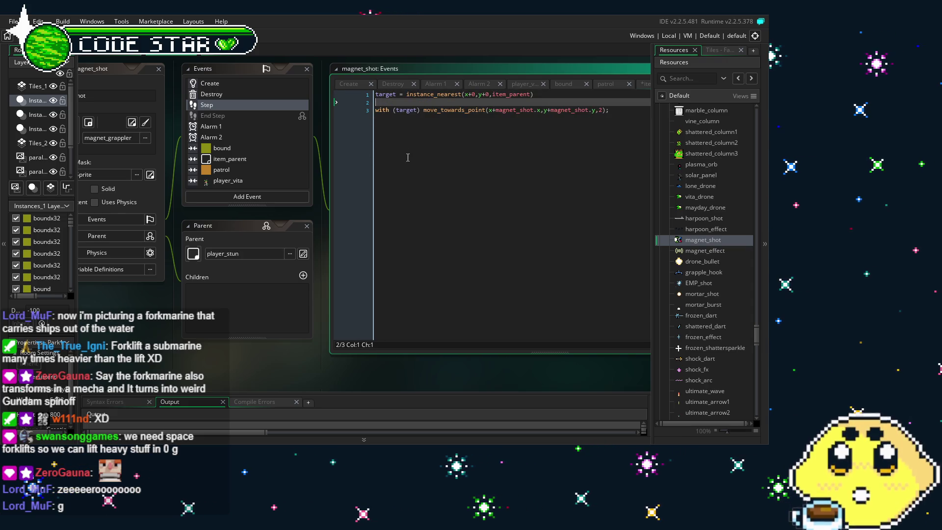
{"action": "type", "text": "if (magnetized=1"}
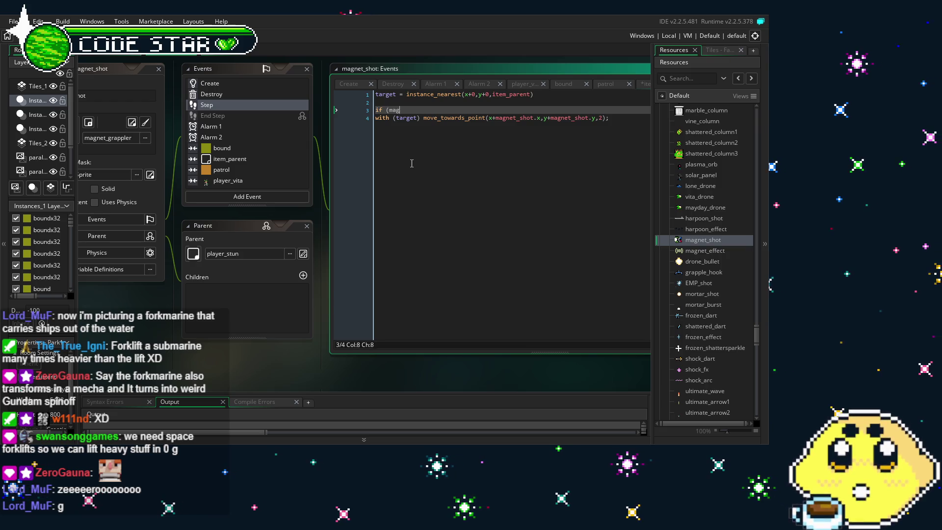
{"action": "type", "text": "){"}
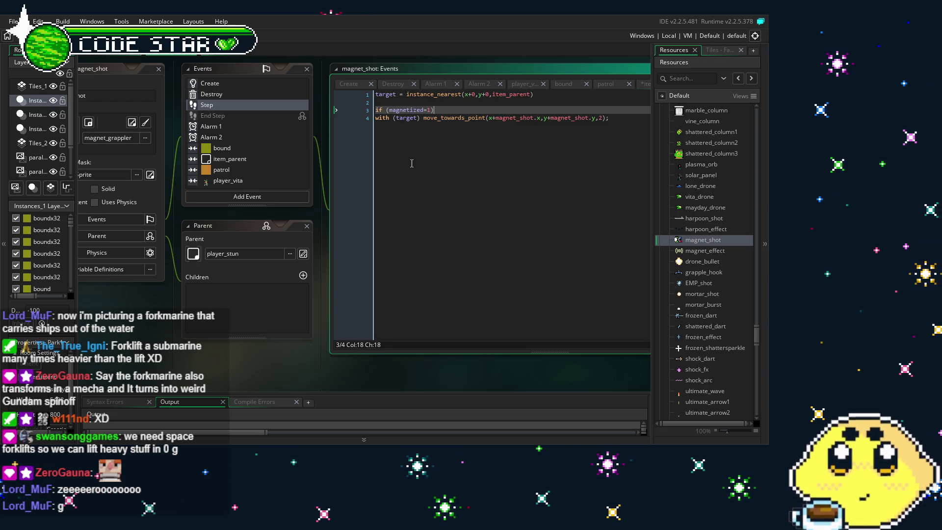
{"action": "left_click", "coordinate": [645, 127]}
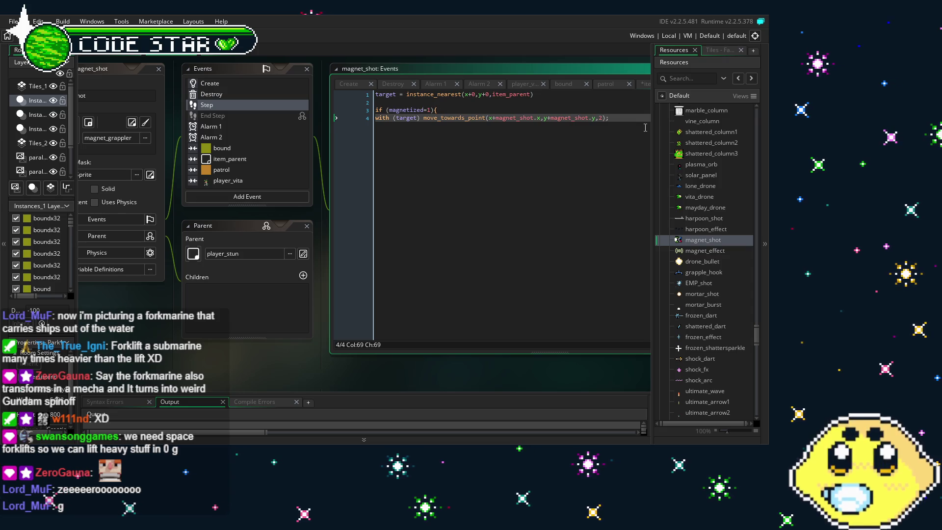
{"action": "key", "text": "Return"}
{"action": "type", "text": "}"}
{"action": "left_click_drag", "start_coordinate": [492, 196], "coordinate": [377, 186]}
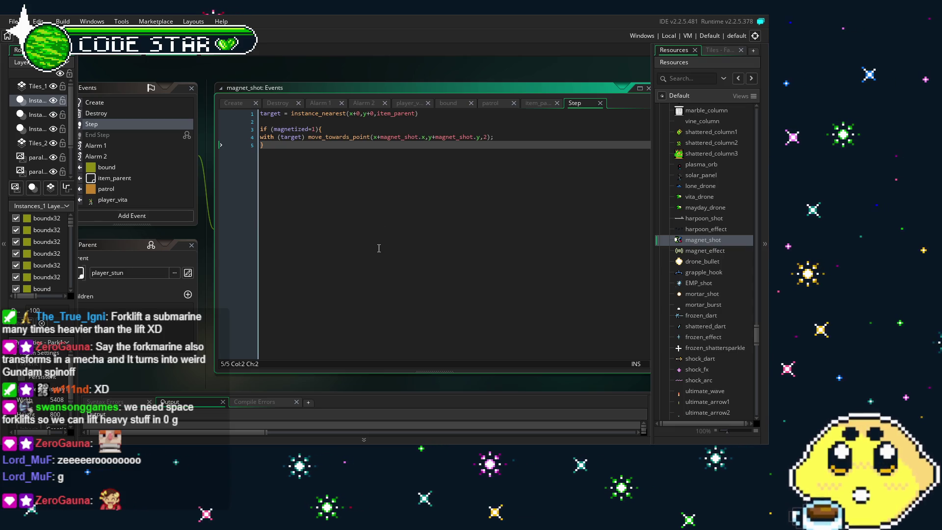
{"action": "mouse_move", "coordinate": [378, 248]}
{"action": "left_mouse_down"}
{"action": "mouse_move", "coordinate": [423, 230]}
{"action": "mouse_move", "coordinate": [391, 231]}
{"action": "left_mouse_up"}
{"action": "left_click_drag", "start_coordinate": [321, 233], "coordinate": [348, 223]}
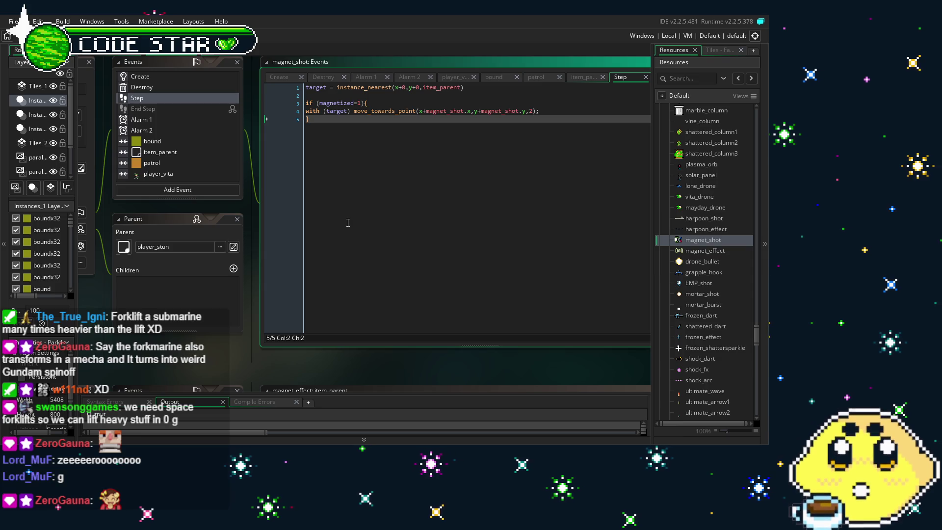
{"action": "left_click_drag", "start_coordinate": [348, 223], "coordinate": [272, 221]}
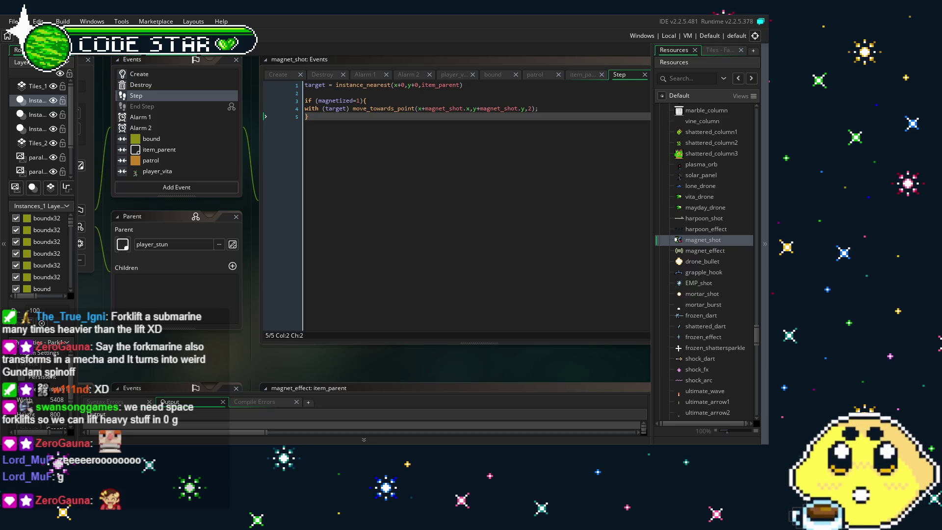
{"action": "left_click_drag", "start_coordinate": [171, 361], "coordinate": [178, 349]}
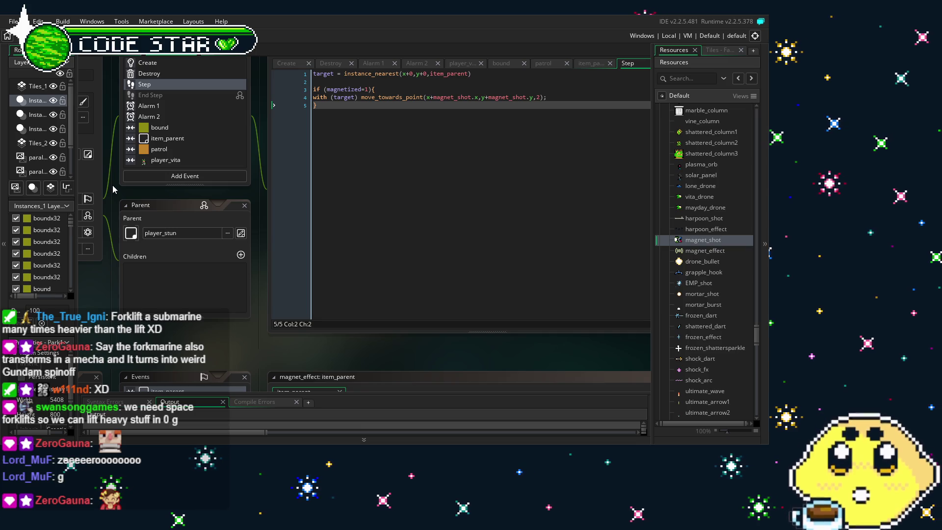
{"action": "mouse_move", "coordinate": [156, 342]}
{"action": "left_mouse_down"}
{"action": "mouse_move", "coordinate": [252, 350]}
{"action": "mouse_move", "coordinate": [239, 349]}
{"action": "left_mouse_up"}
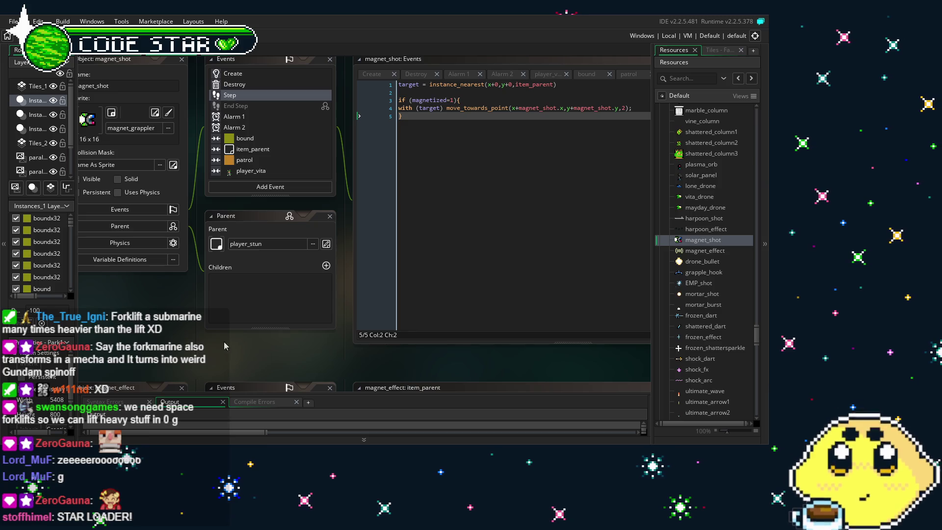
{"action": "left_click_drag", "start_coordinate": [178, 338], "coordinate": [168, 336]}
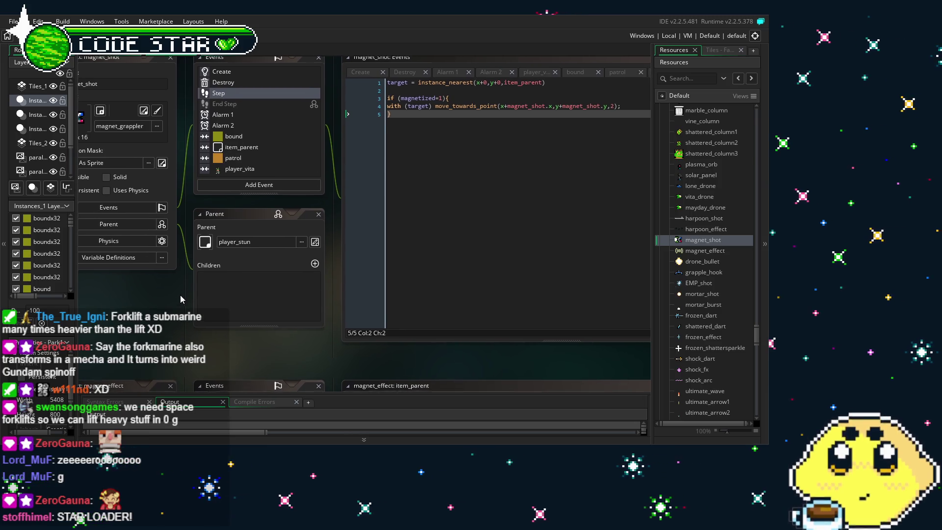
{"action": "left_click_drag", "start_coordinate": [181, 292], "coordinate": [179, 301]}
{"action": "left_click_drag", "start_coordinate": [170, 336], "coordinate": [159, 331]}
{"action": "scroll", "coordinate": [160, 331], "scroll_direction": "up", "scroll_amount": 1}
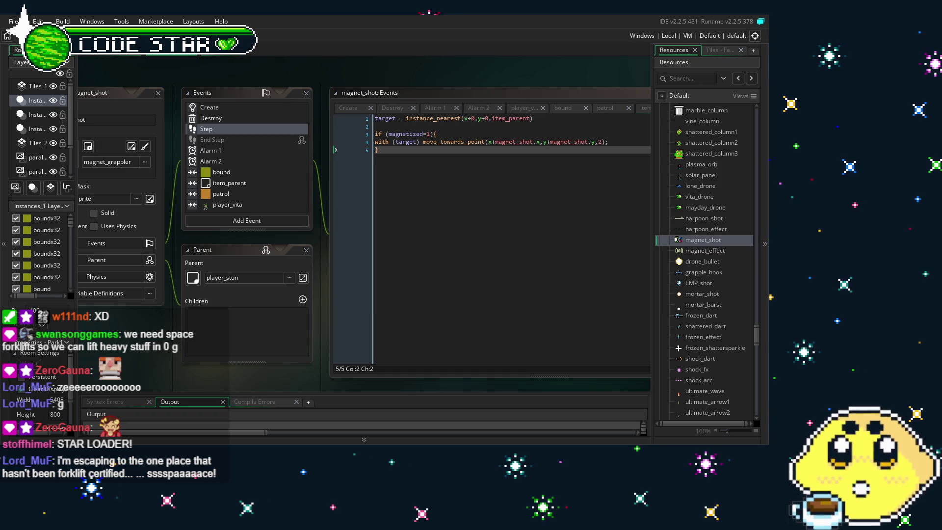
Step: Build and run the game with F5 to test the magnetized pull, then pan back to the code
{"action": "key", "text": "F5"}
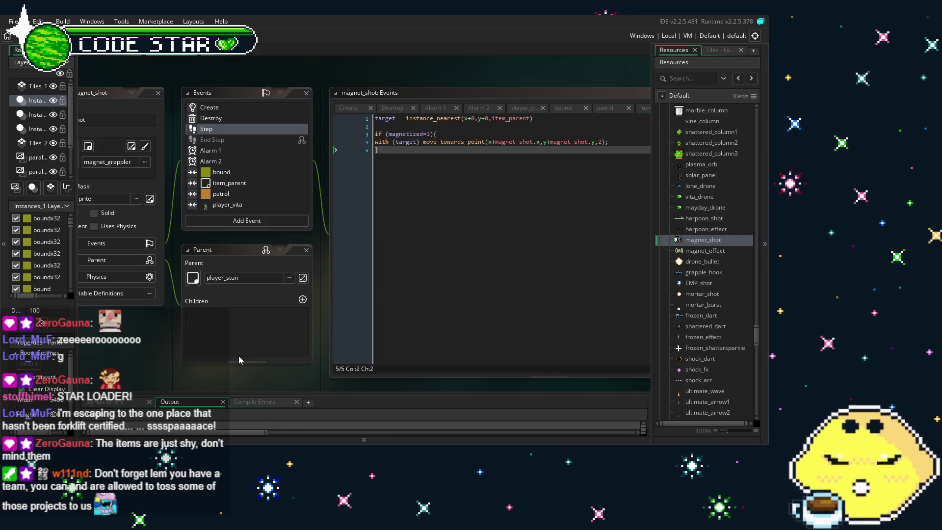
{"action": "mouse_move", "coordinate": [219, 350]}
{"action": "left_mouse_down"}
{"action": "mouse_move", "coordinate": [178, 343]}
{"action": "mouse_move", "coordinate": [186, 343]}
{"action": "left_mouse_up"}
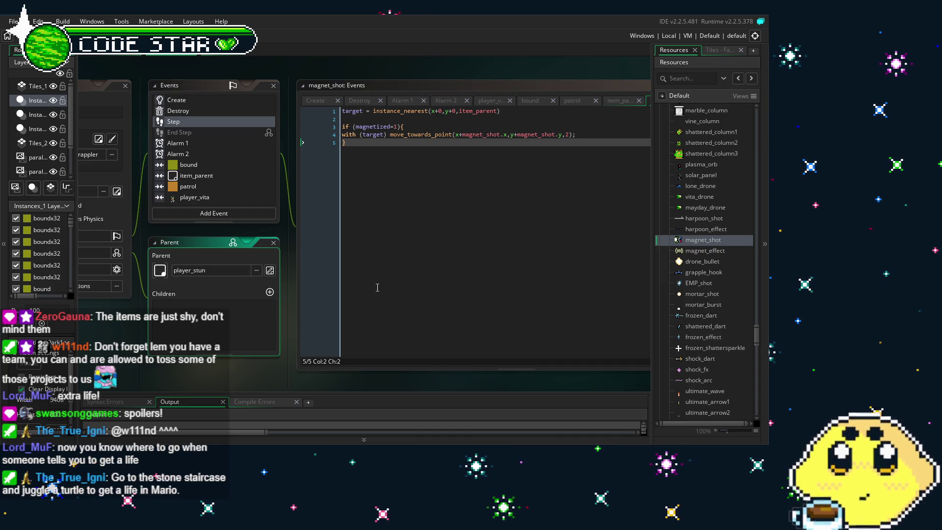
Step: Refocus the magnet_shot Step code with the caret at the end of the if line
{"action": "left_click", "coordinate": [432, 180]}
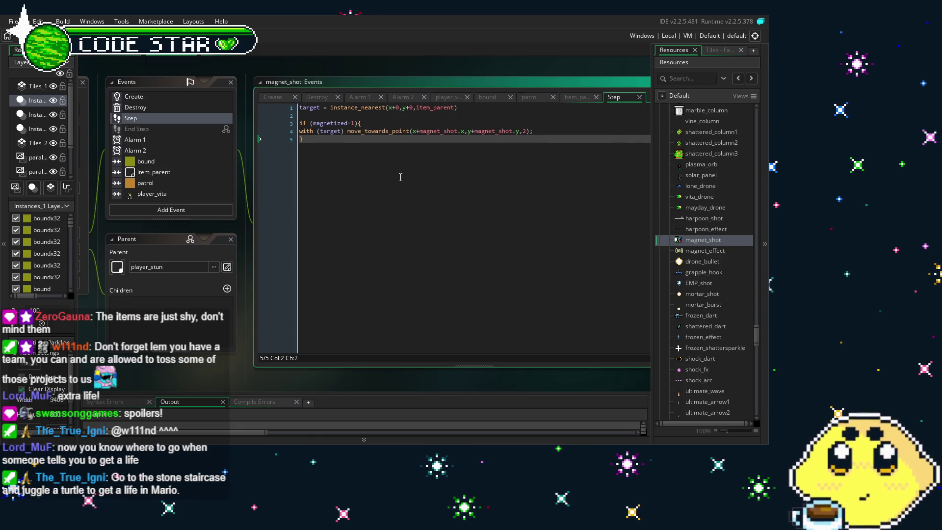
{"action": "left_click", "coordinate": [468, 125]}
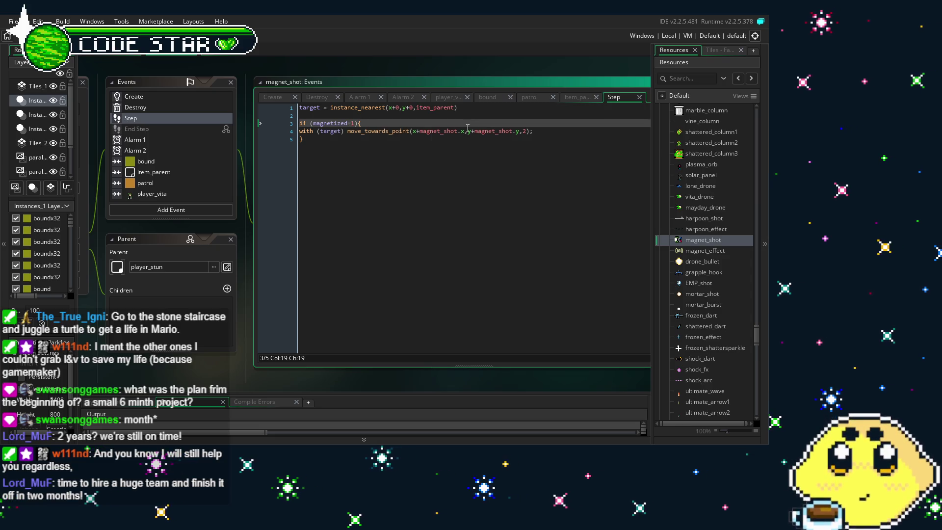
{"action": "left_click", "coordinate": [477, 157]}
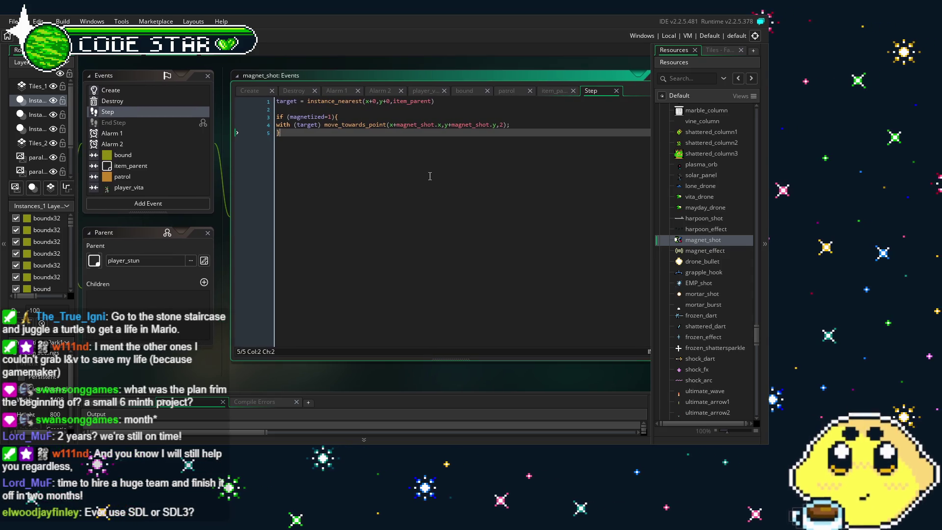
{"action": "left_click_drag", "start_coordinate": [418, 176], "coordinate": [410, 174]}
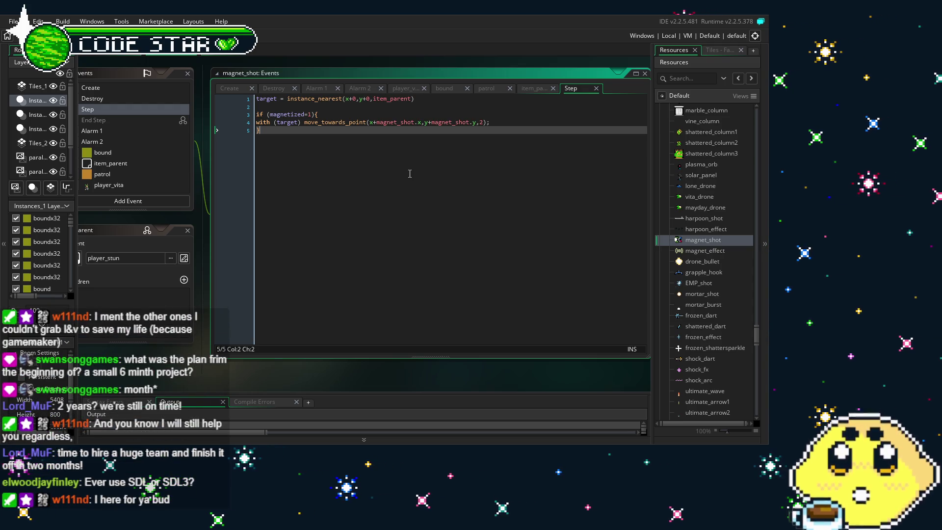
{"action": "left_click_drag", "start_coordinate": [410, 174], "coordinate": [393, 180]}
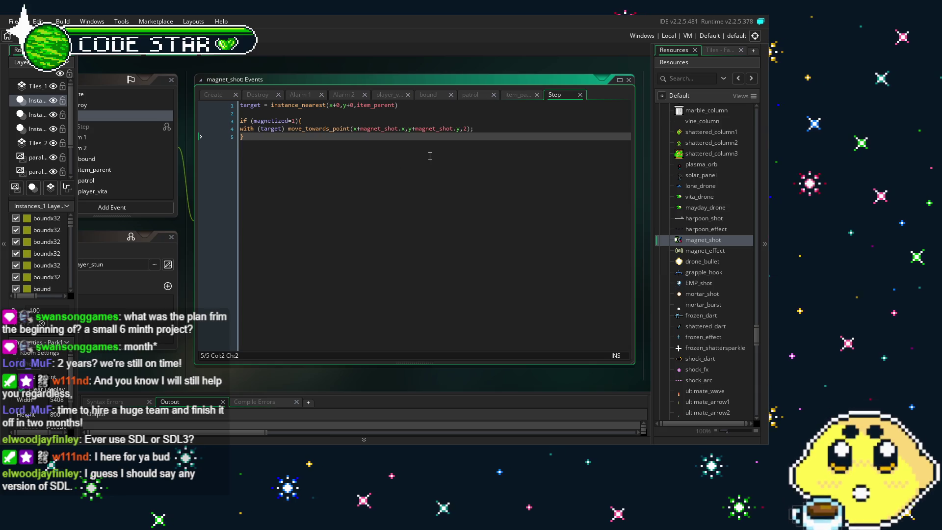
{"action": "left_click_drag", "start_coordinate": [444, 204], "coordinate": [430, 208]}
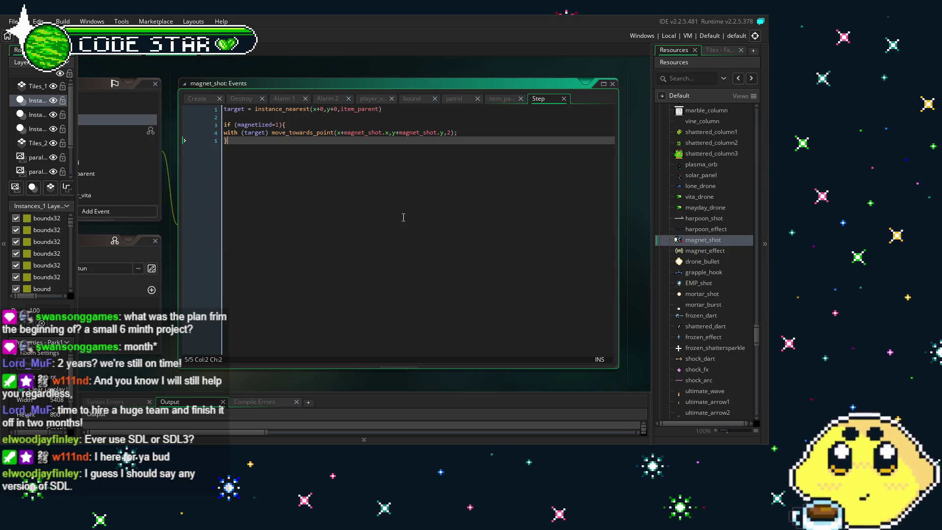
{"action": "scroll", "coordinate": [403, 217], "scroll_direction": "down", "scroll_amount": 1}
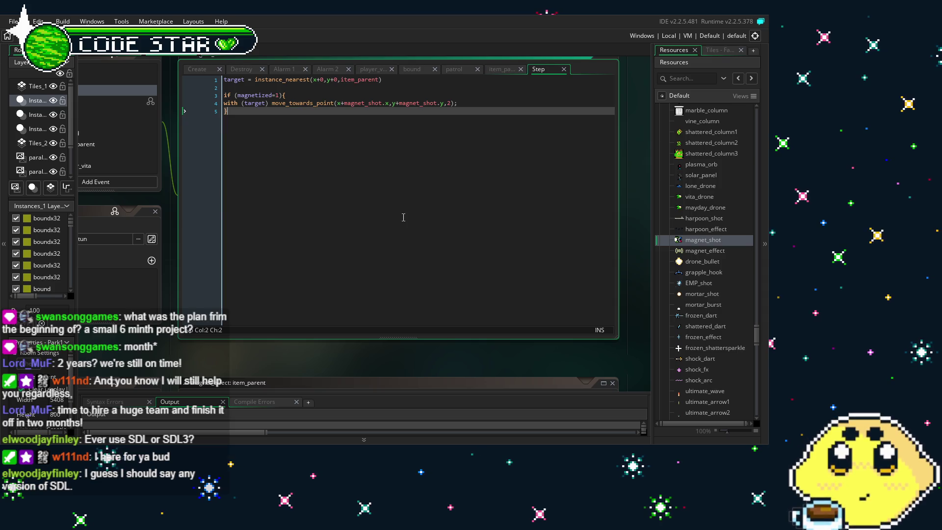
{"action": "scroll", "coordinate": [403, 217], "scroll_direction": "up", "scroll_amount": 1}
{"action": "left_click_drag", "start_coordinate": [384, 222], "coordinate": [380, 222]}
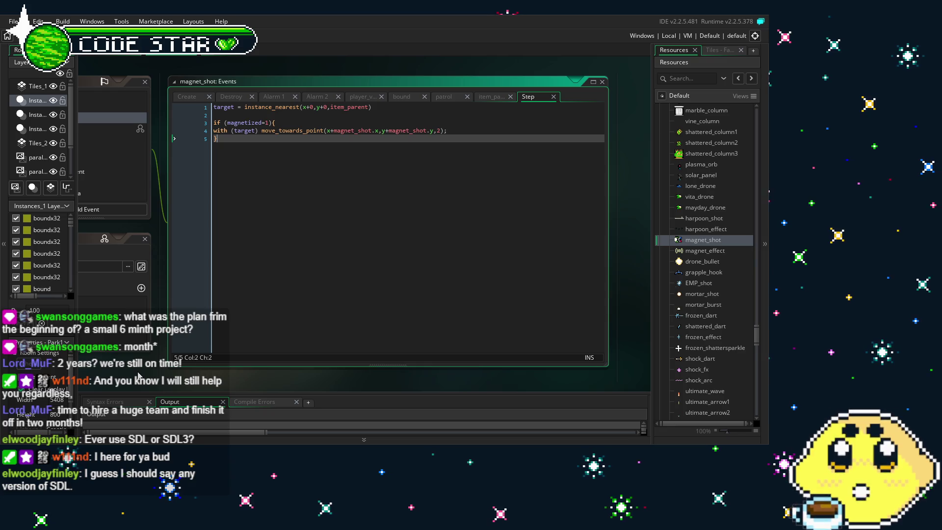
{"action": "left_click_drag", "start_coordinate": [145, 376], "coordinate": [172, 379]}
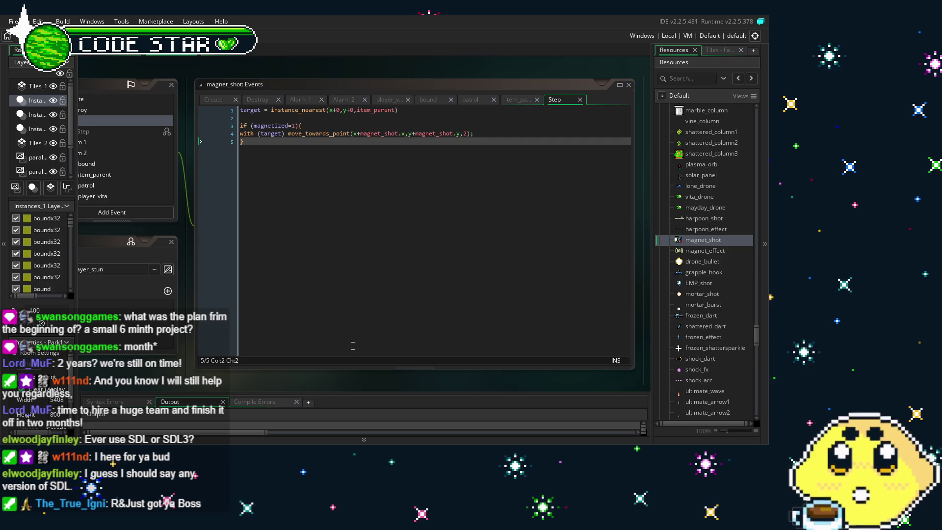
{"action": "left_click", "coordinate": [322, 195]}
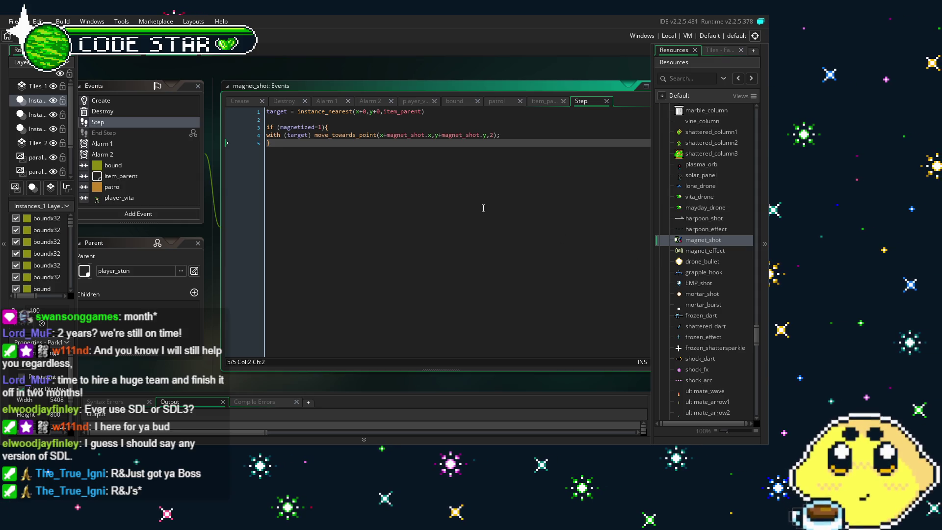
{"action": "left_click", "coordinate": [482, 135]}
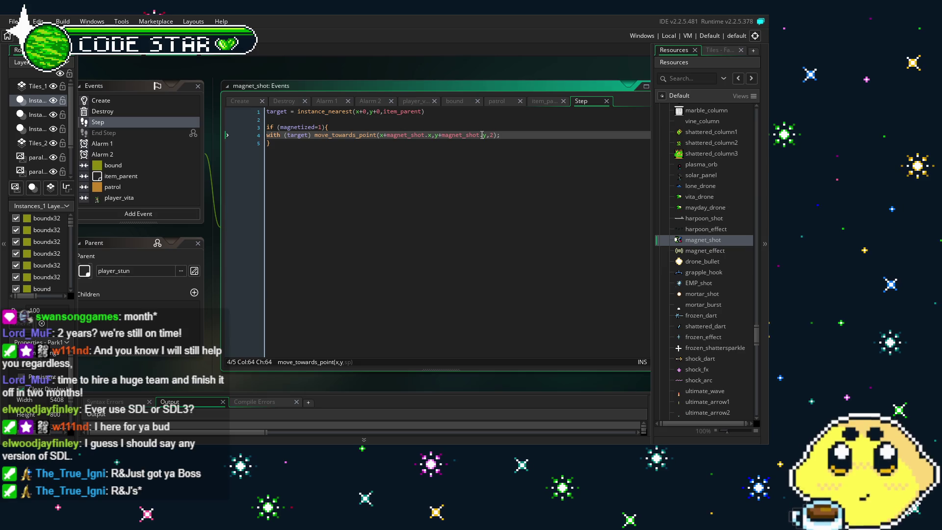
{"action": "left_click", "coordinate": [452, 157]}
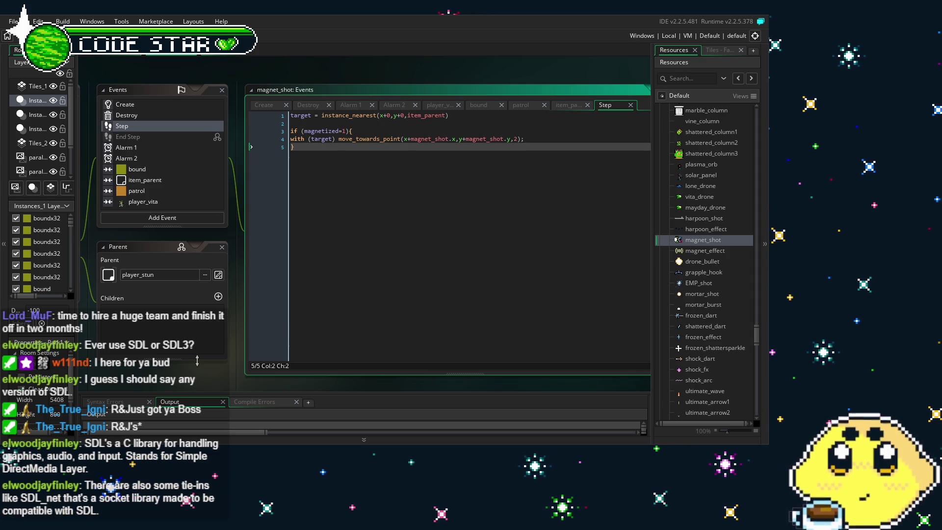
{"action": "left_click", "coordinate": [220, 281]}
{"action": "scroll", "coordinate": [158, 184], "scroll_direction": "down", "scroll_amount": 2}
{"action": "scroll", "coordinate": [190, 158], "scroll_direction": "up", "scroll_amount": 2}
{"action": "left_click", "coordinate": [147, 180]}
{"action": "scroll", "coordinate": [147, 188], "scroll_direction": "down", "scroll_amount": 2}
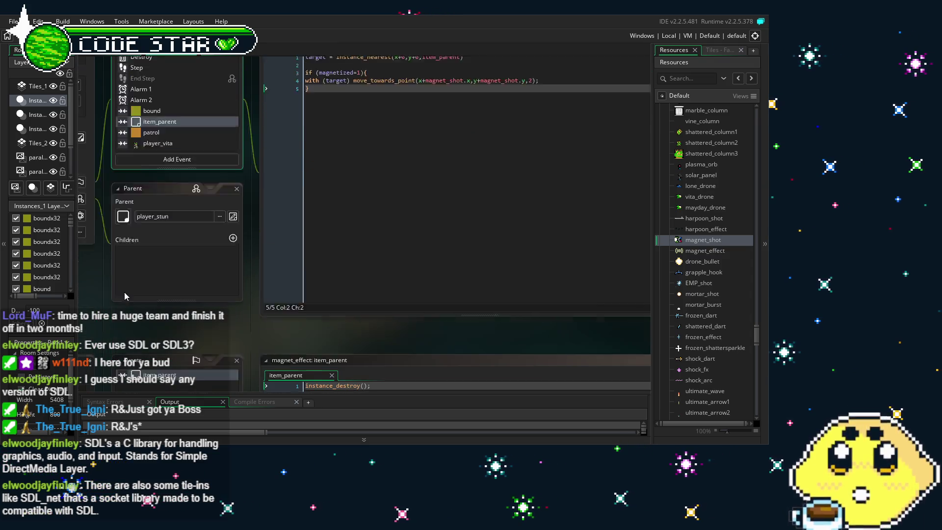
{"action": "scroll", "coordinate": [142, 221], "scroll_direction": "up", "scroll_amount": 2}
{"action": "scroll", "coordinate": [183, 227], "scroll_direction": "down", "scroll_amount": 2}
{"action": "scroll", "coordinate": [183, 226], "scroll_direction": "up", "scroll_amount": 2}
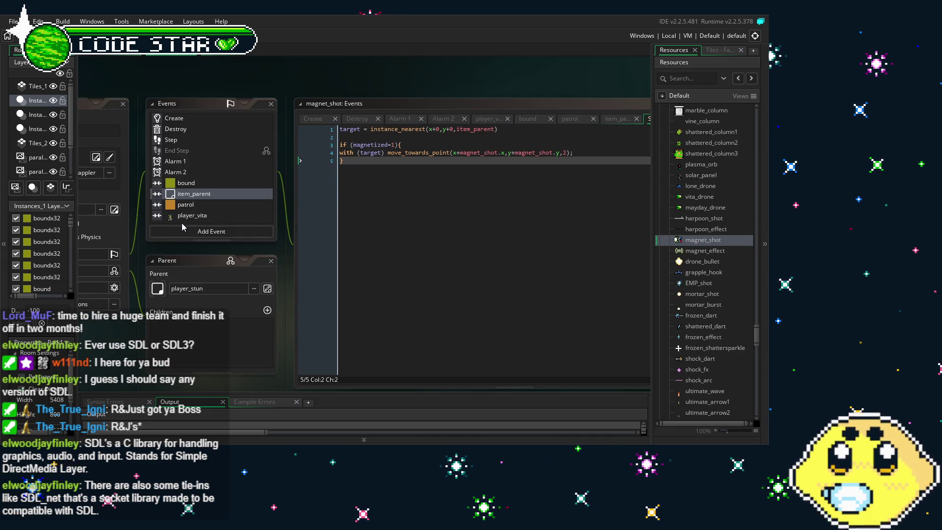
{"action": "left_click", "coordinate": [199, 216]}
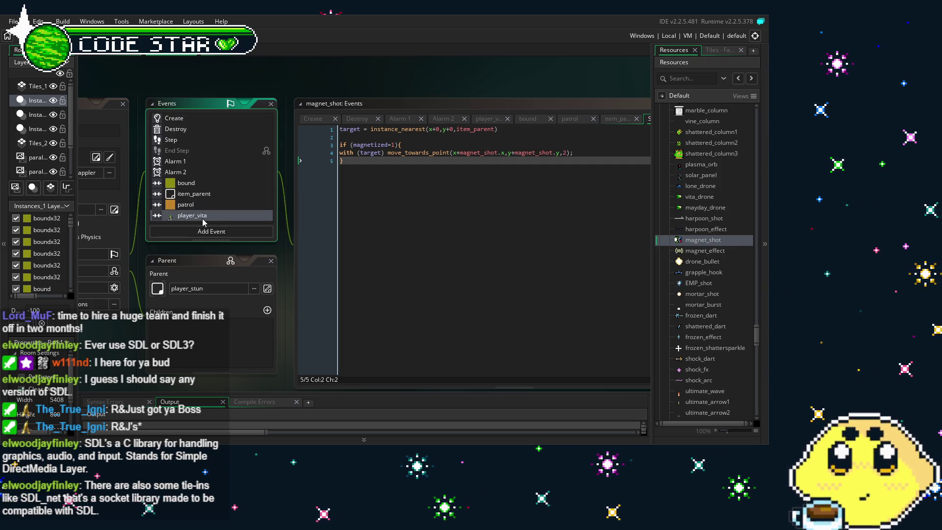
{"action": "left_click", "coordinate": [475, 261]}
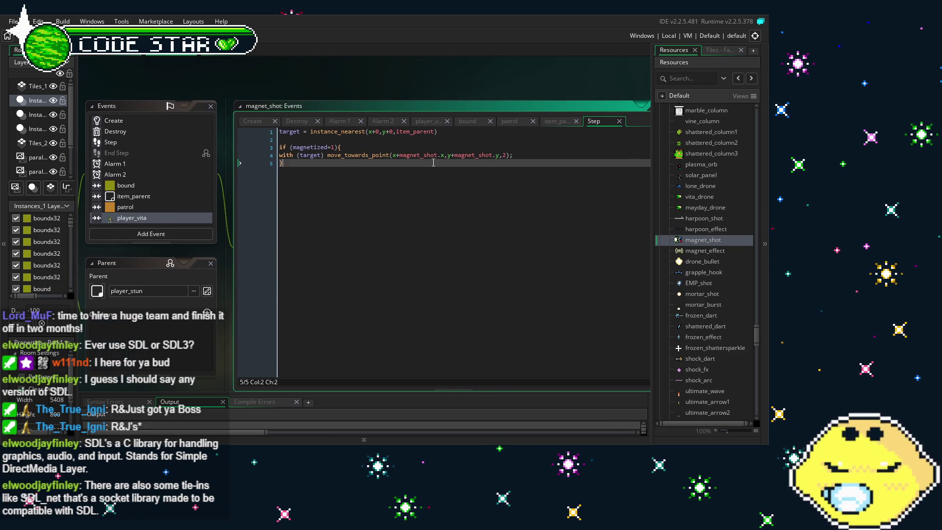
{"action": "left_click", "coordinate": [387, 155]}
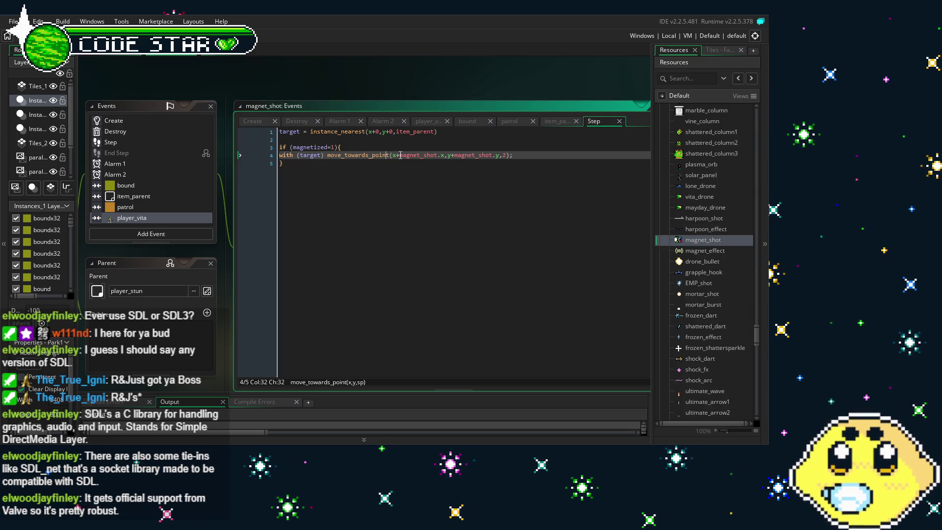
{"action": "left_click", "coordinate": [414, 201]}
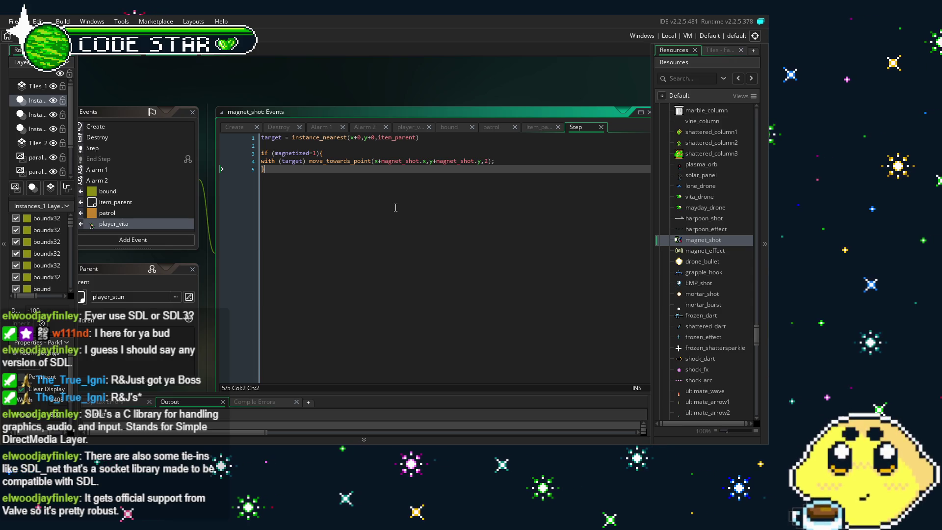
Step: Replace both + signs in move_towards_point with =, giving x=magnet_shot.x and y=magnet_shot.y
{"action": "left_click", "coordinate": [381, 160]}
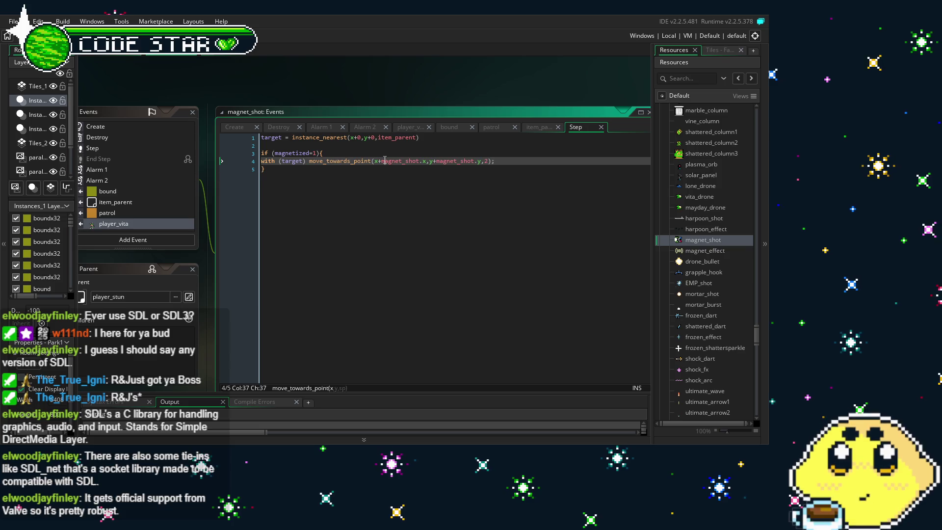
{"action": "key", "text": "BackSpace"}
{"action": "type", "text": "="}
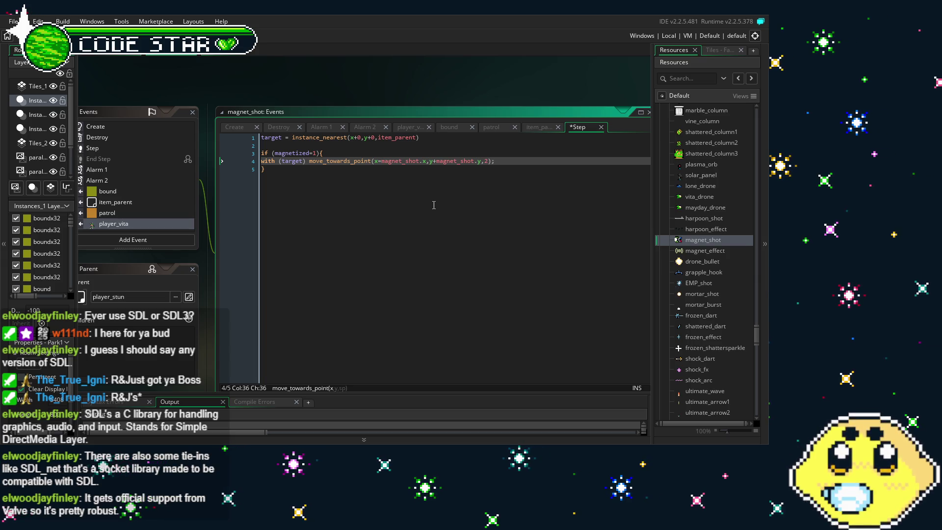
{"action": "left_click", "coordinate": [439, 161]}
{"action": "key", "text": "BackSpace"}
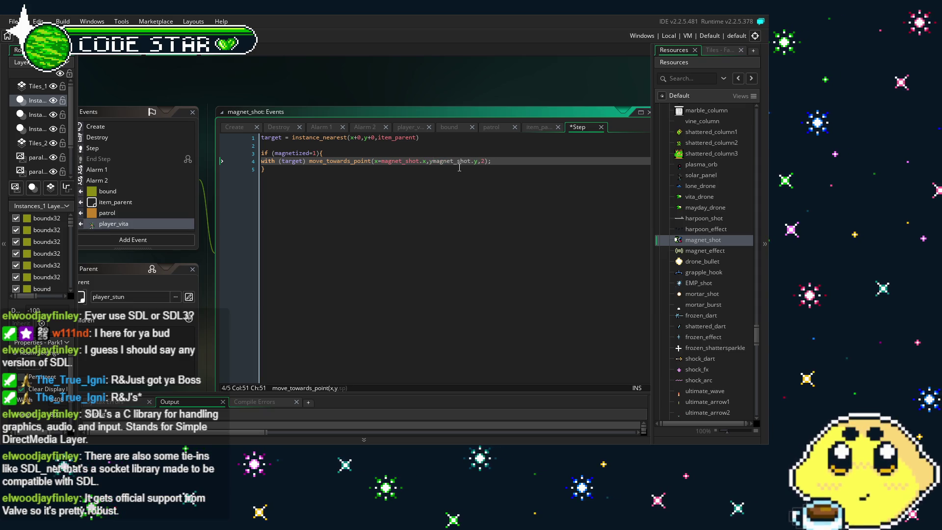
{"action": "type", "text": "="}
{"action": "left_click", "coordinate": [432, 211]}
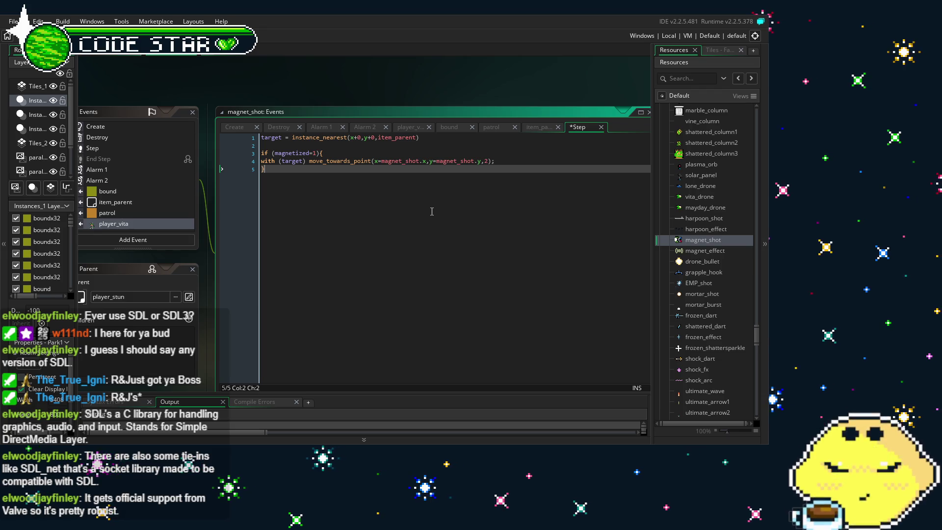
Step: End the x assignment with magnet_shot.x; on the movement line
{"action": "left_click", "coordinate": [375, 160]}
{"action": "left_click", "coordinate": [312, 168]}
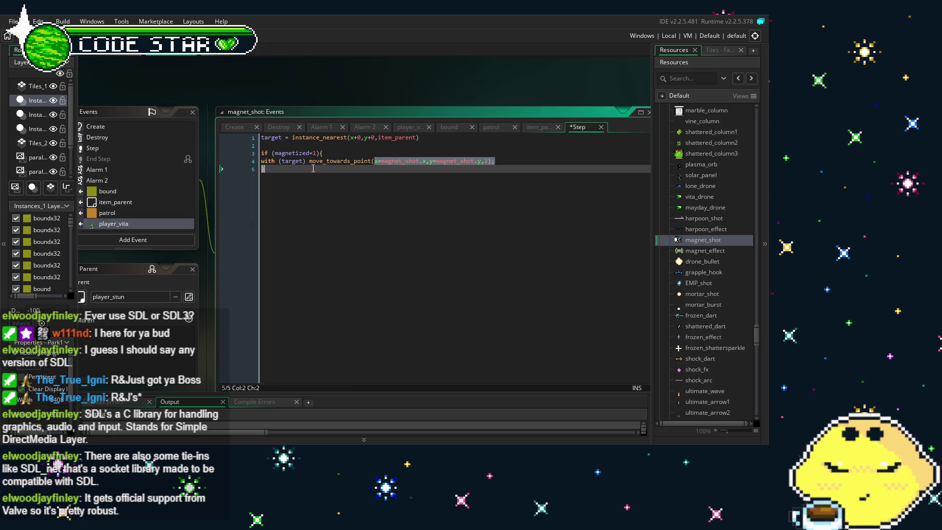
{"action": "left_click", "coordinate": [311, 164]}
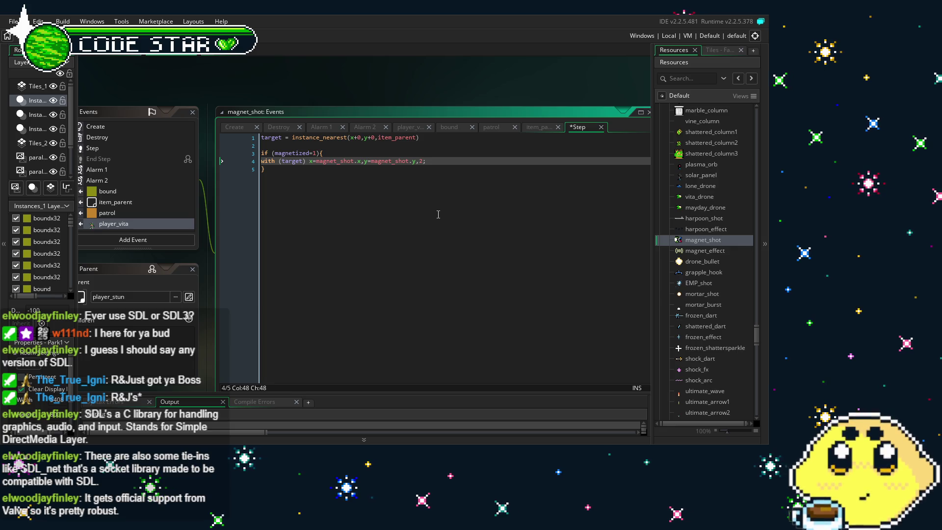
{"action": "left_click", "coordinate": [357, 204]}
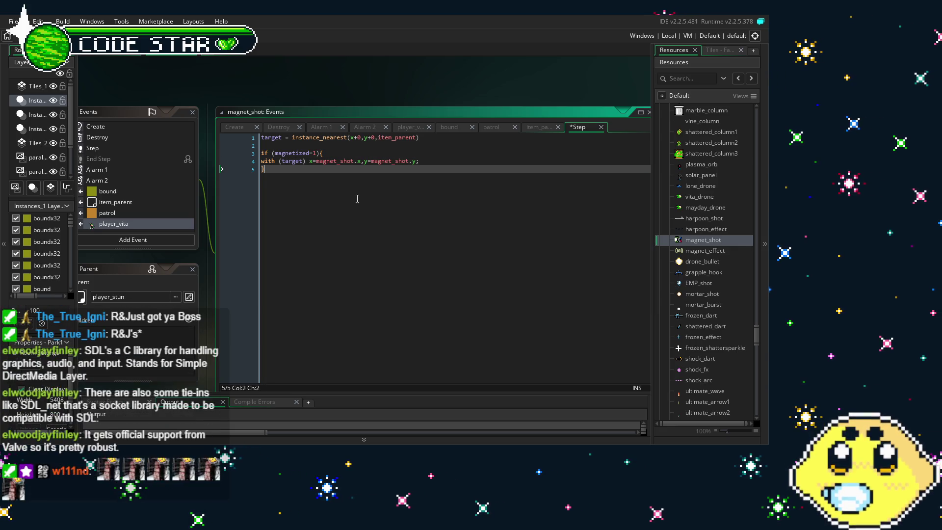
{"action": "left_click", "coordinate": [366, 161]}
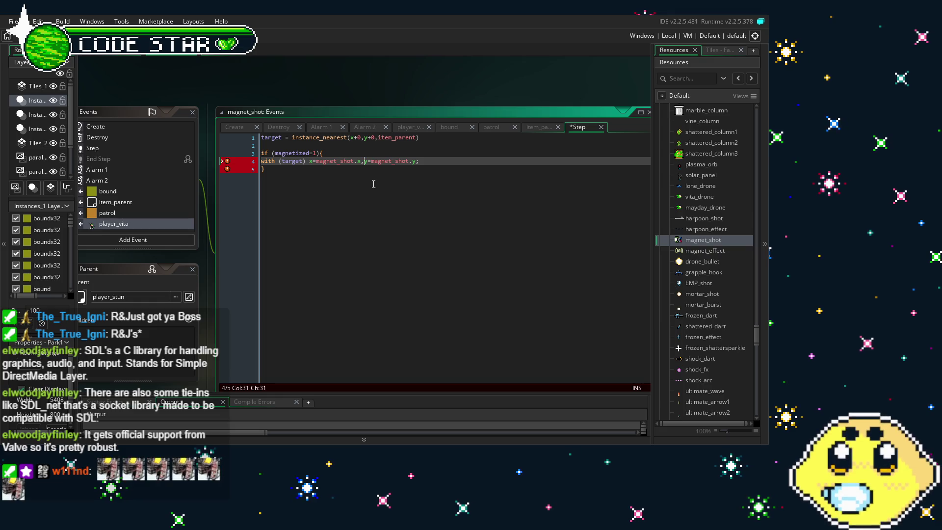
{"action": "type", "text": "x;"}
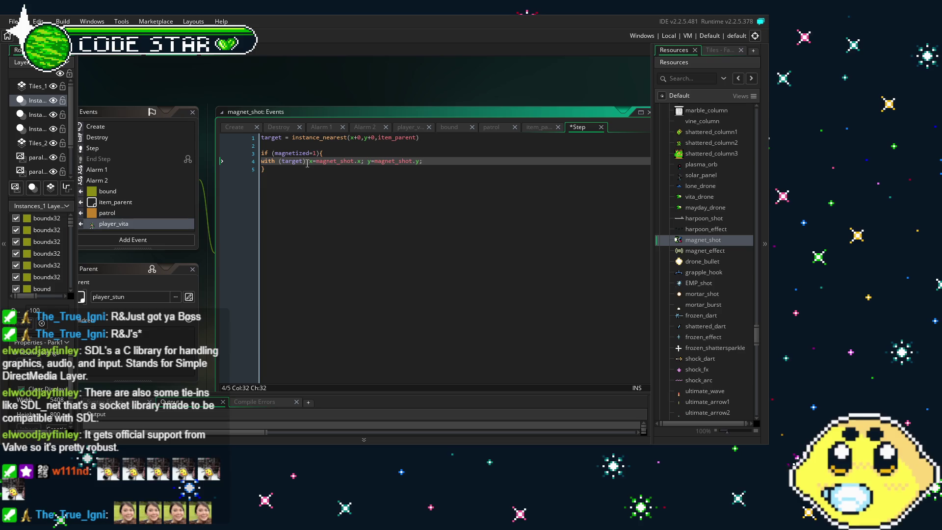
Step: Replace with (target) move_towards_point with target.x=magnet_shot.x; target.y=magnet_shot.y; and save
{"action": "left_click_drag", "start_coordinate": [307, 164], "coordinate": [271, 163]}
{"action": "key", "text": "Insert"}
{"action": "key", "text": "Delete"}
{"action": "key", "text": "BackSpace"}
{"action": "key", "text": "BackSpace"}
{"action": "key", "text": "BackSpace"}
{"action": "key", "text": "BackSpace"}
{"action": "key", "text": "Insert"}
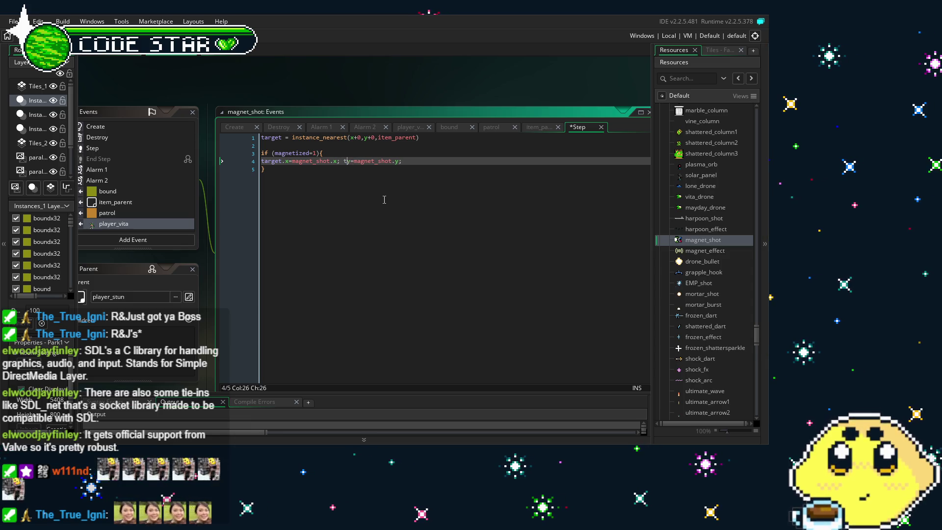
{"action": "type", "text": "arget.y"}
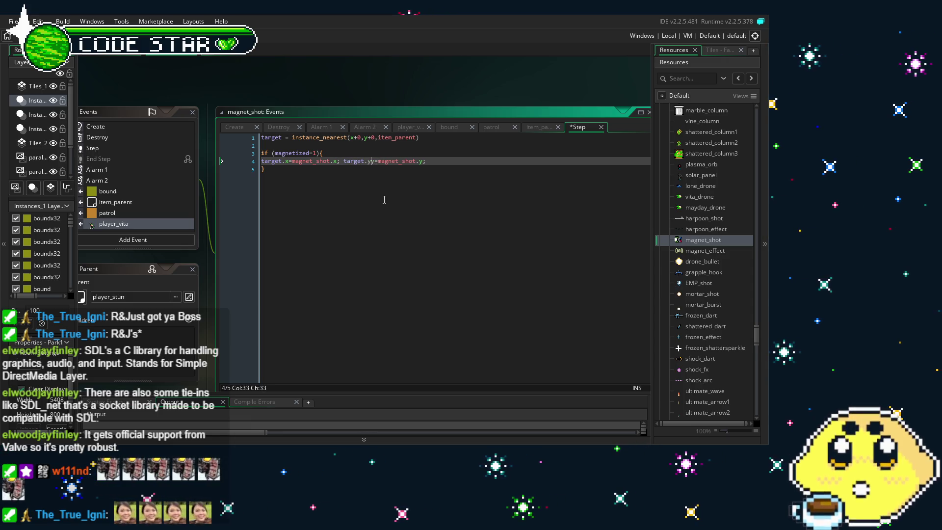
{"action": "type", "text": "="}
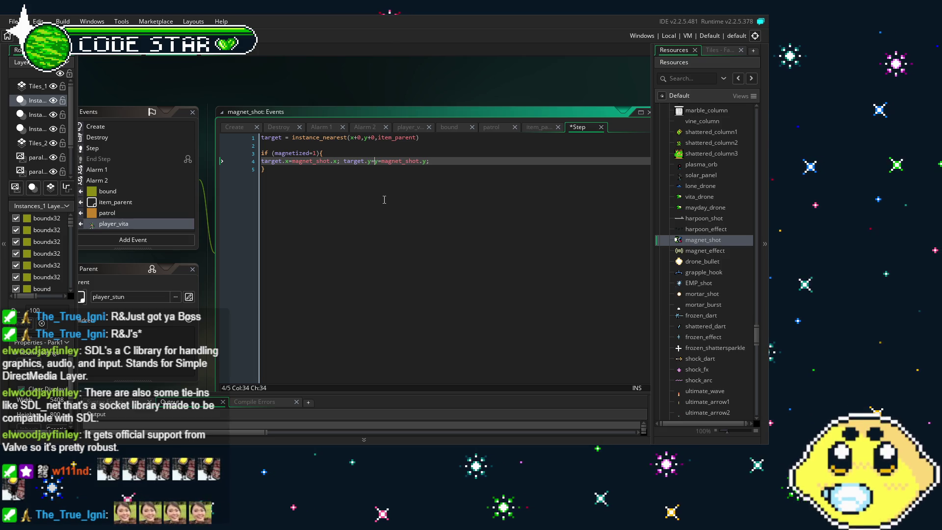
{"action": "left_click", "coordinate": [445, 163]}
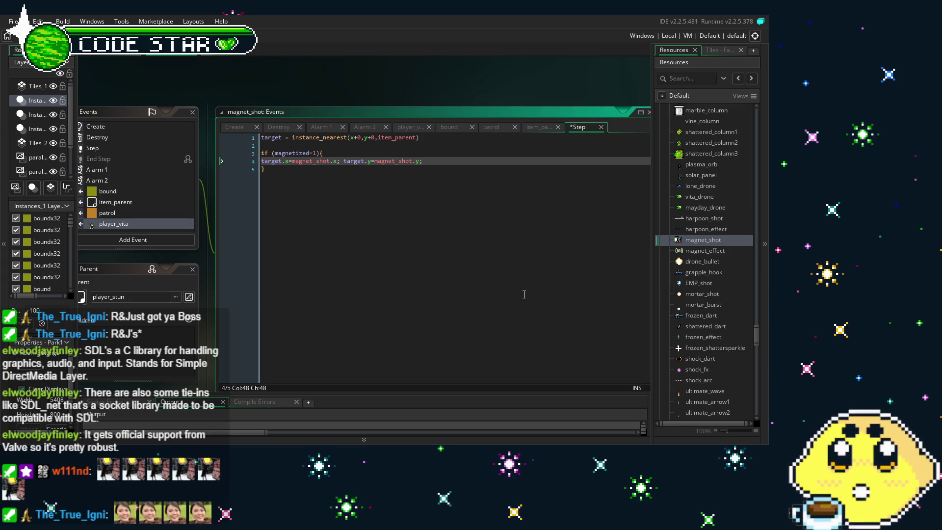
{"action": "left_click", "coordinate": [277, 186]}
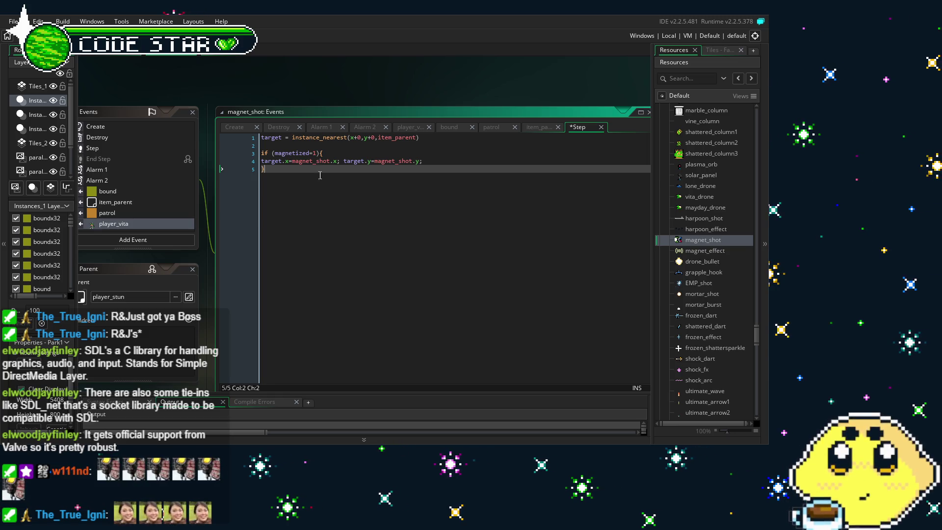
{"action": "key", "text": "ctrl+s"}
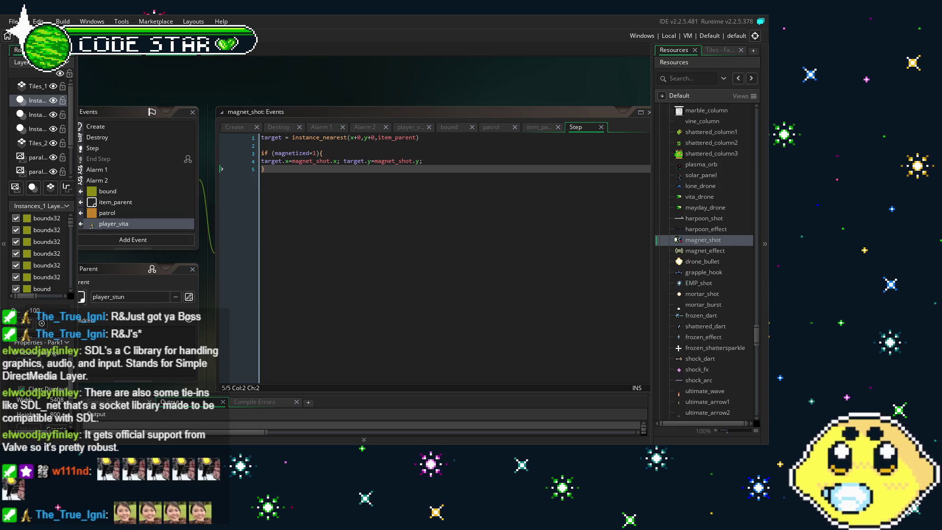
{"action": "scroll", "coordinate": [181, 105], "scroll_direction": "up", "scroll_amount": 1}
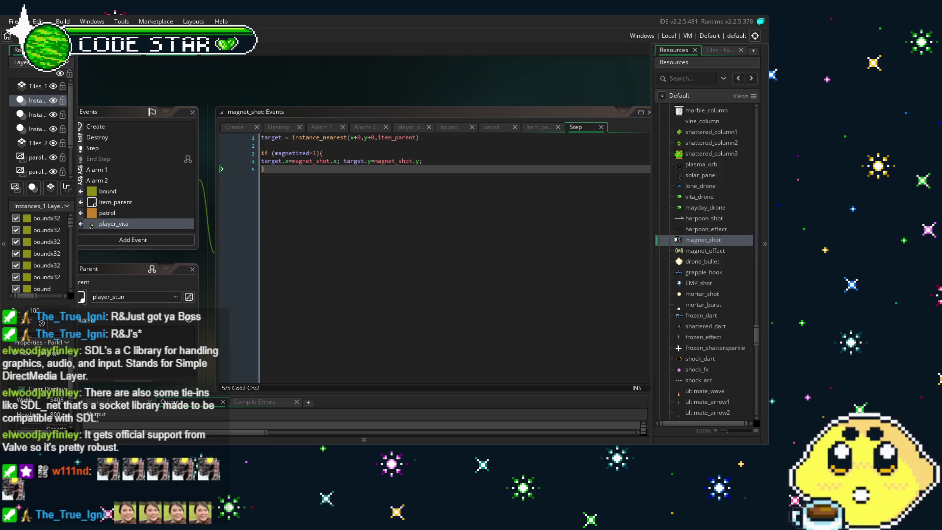
{"action": "mouse_move", "coordinate": [414, 287]}
{"action": "left_mouse_down"}
{"action": "mouse_move", "coordinate": [420, 271]}
{"action": "mouse_move", "coordinate": [410, 250]}
{"action": "left_mouse_up"}
{"action": "left_click_drag", "start_coordinate": [215, 358], "coordinate": [224, 360]}
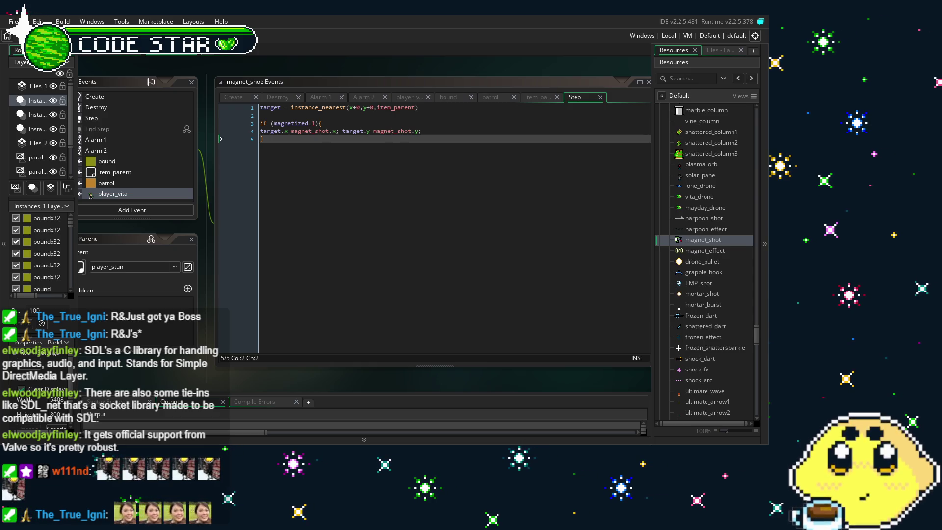
{"action": "left_click_drag", "start_coordinate": [217, 375], "coordinate": [231, 376]}
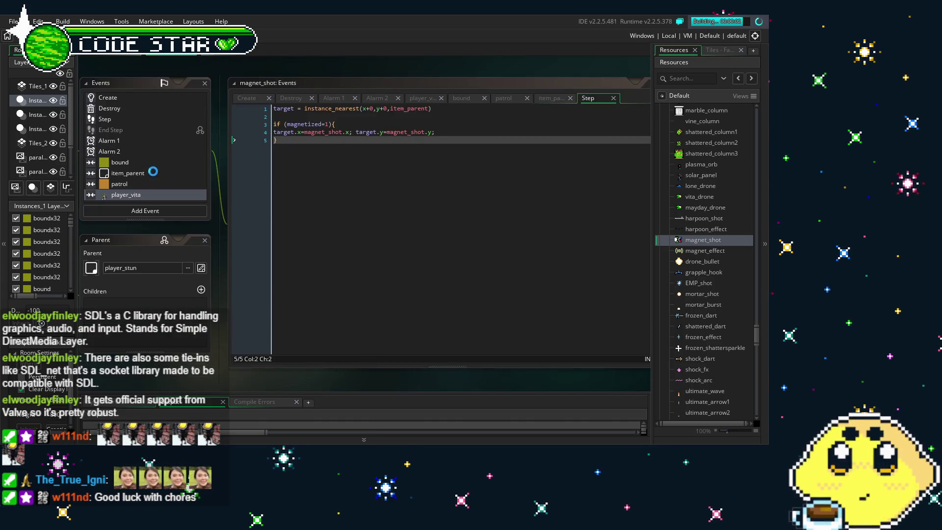
{"action": "left_click_drag", "start_coordinate": [295, 218], "coordinate": [381, 228]}
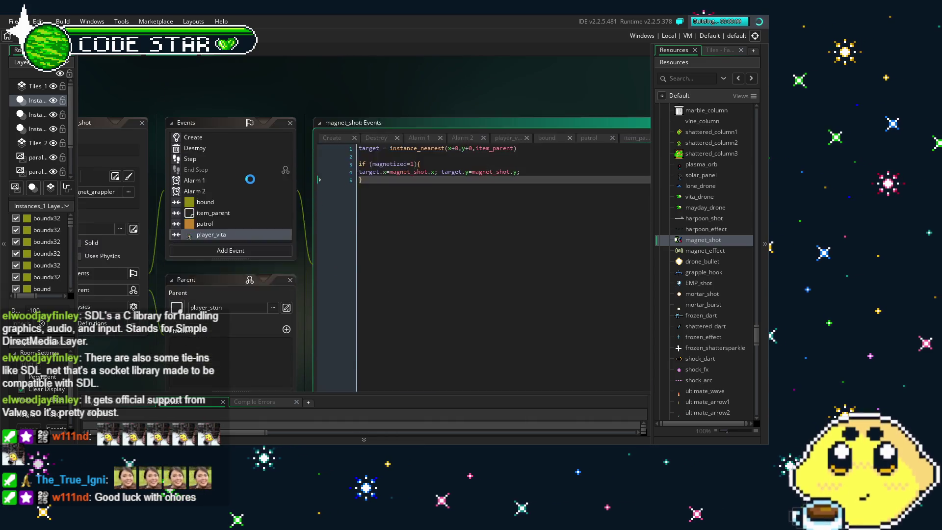
{"action": "left_click", "coordinate": [237, 187]}
{"action": "left_click", "coordinate": [230, 206]}
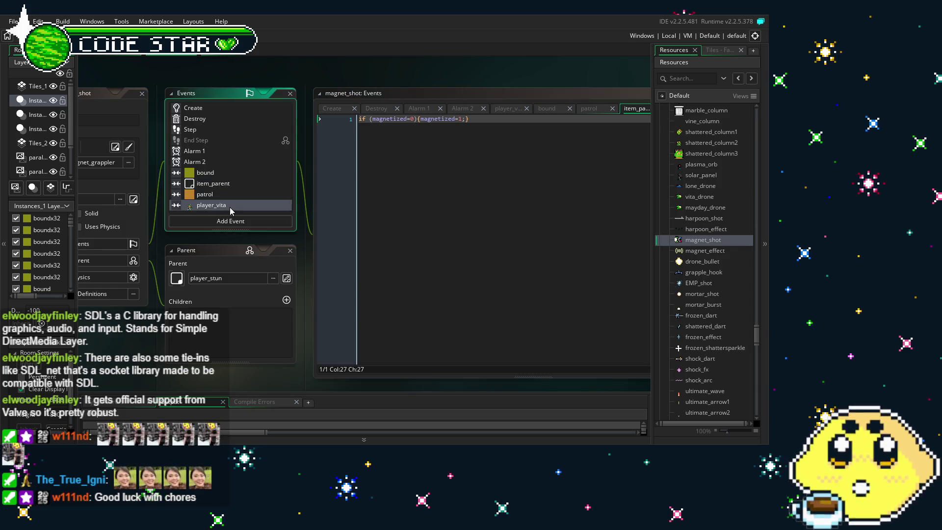
{"action": "left_click", "coordinate": [211, 129]}
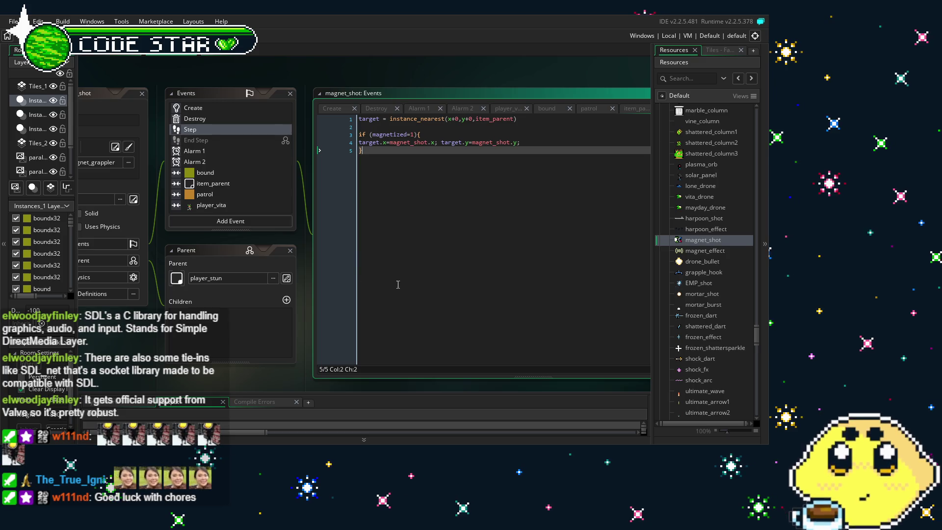
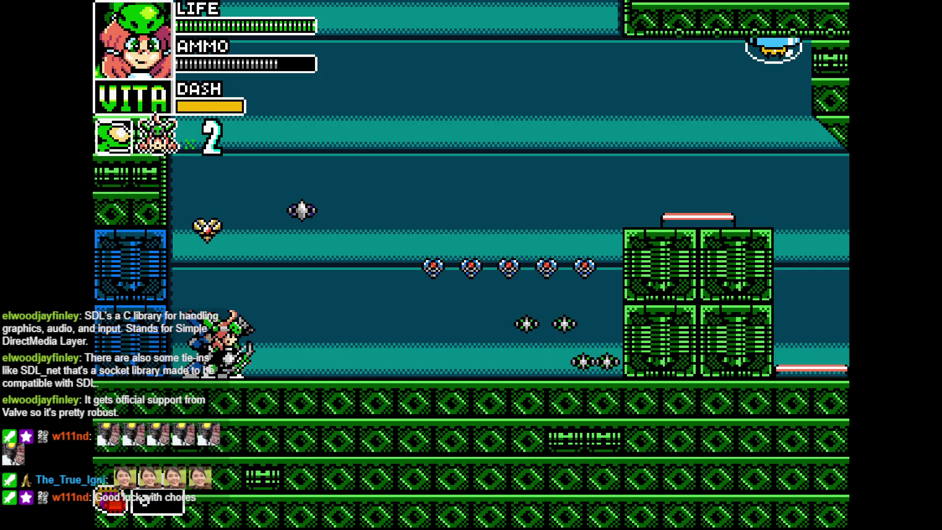
Step: Finish the test run: dash Vita right onto the stacked blocks, fire a ring shot left, return left
{"action": "key", "text": "Right"}
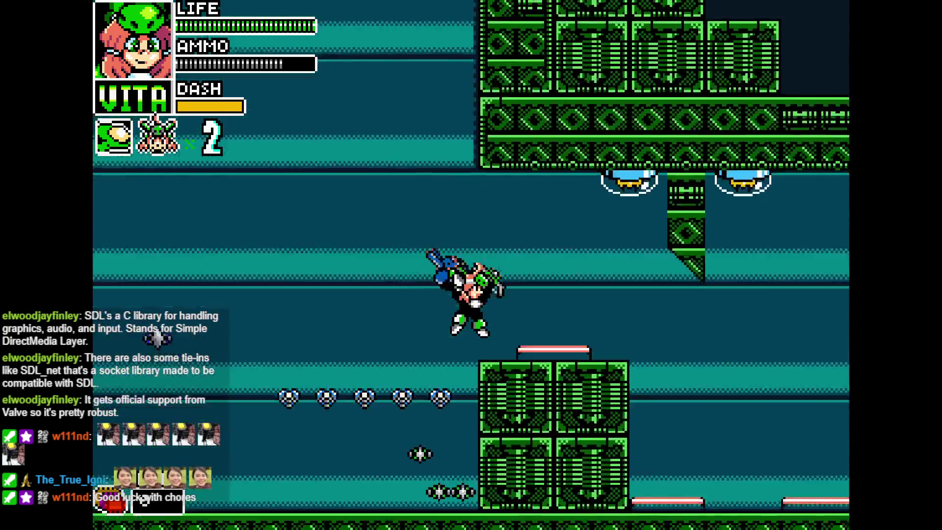
{"action": "key", "text": "z"}
{"action": "key", "text": "x"}
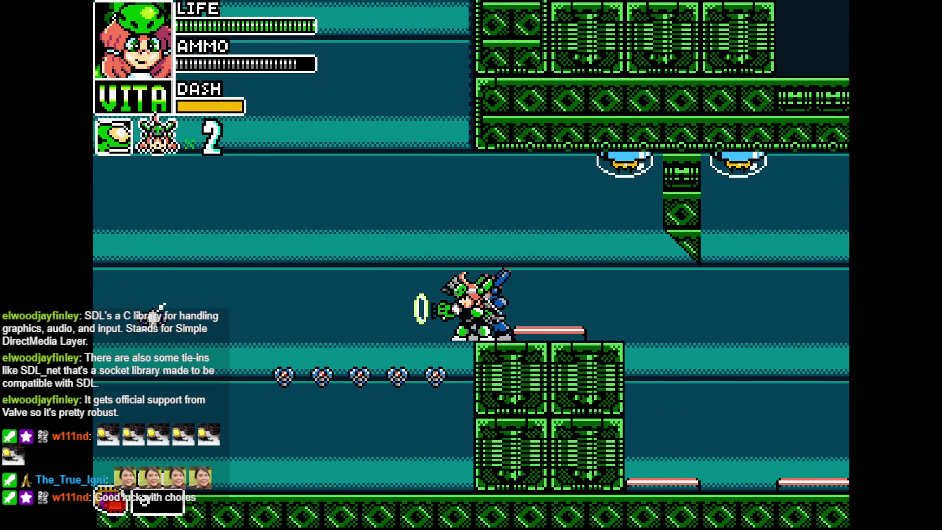
{"action": "key", "text": "Left"}
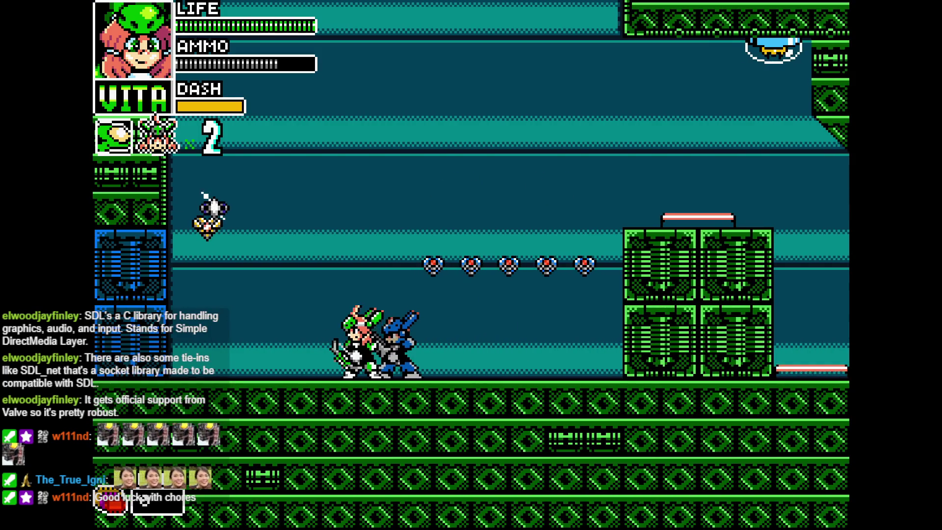
{"action": "key", "text": "Left"}
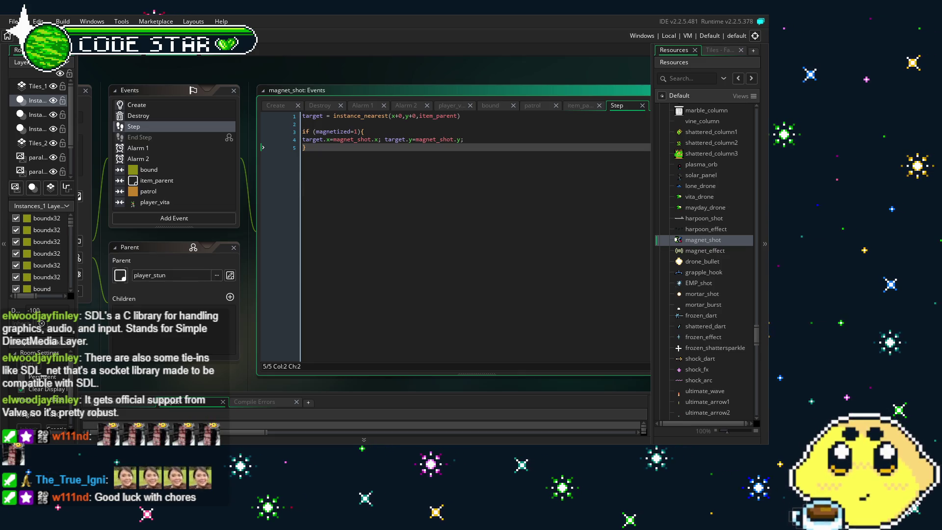
Step: Back in magnet_shot's code, pan the workspace and review the Destroy and Step events
{"action": "left_click", "coordinate": [351, 291]}
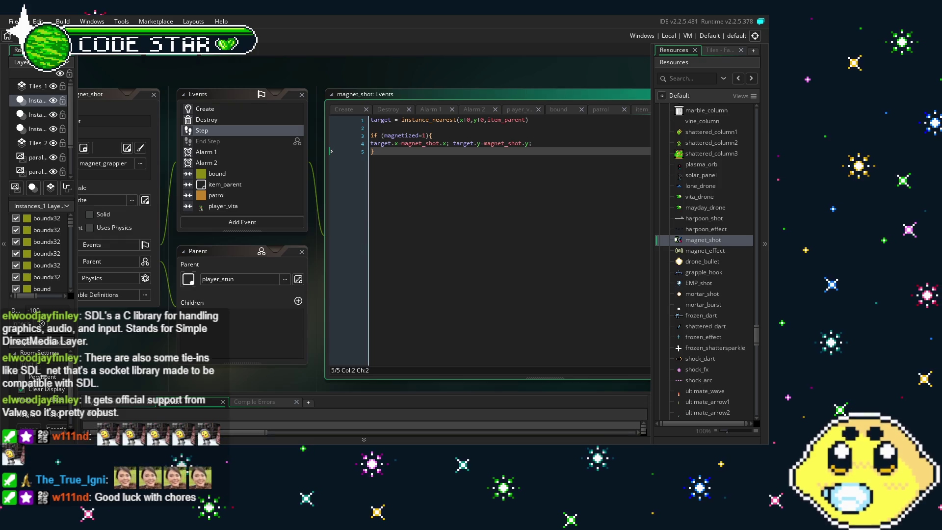
{"action": "left_click_drag", "start_coordinate": [137, 335], "coordinate": [233, 303]}
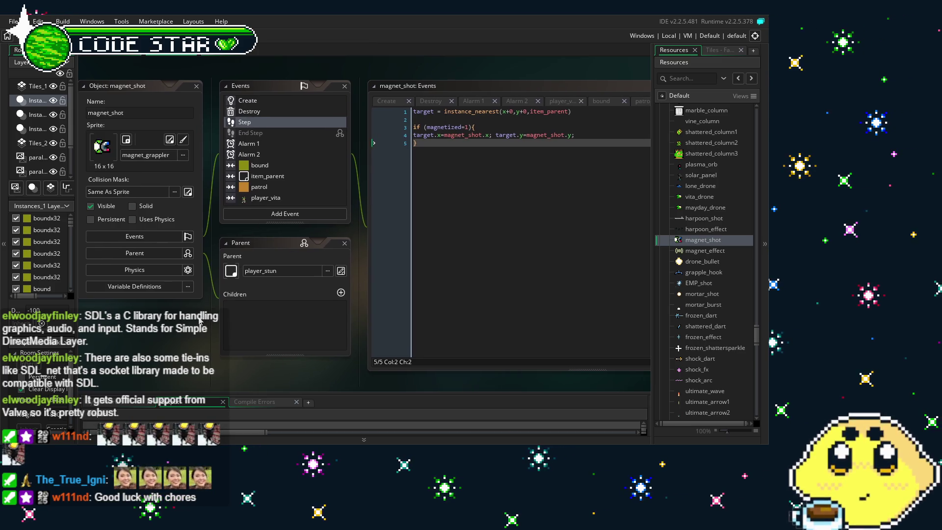
{"action": "left_click_drag", "start_coordinate": [268, 115], "coordinate": [259, 116]}
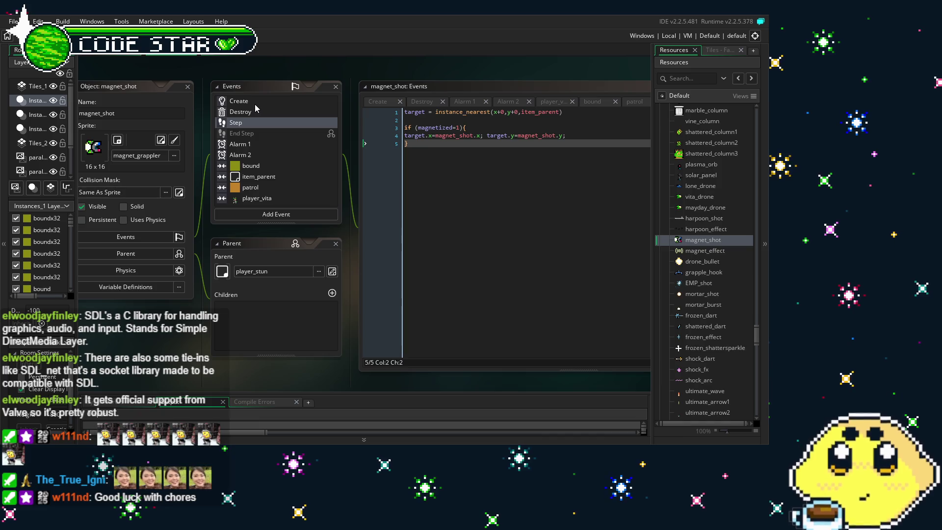
{"action": "left_click", "coordinate": [515, 314]}
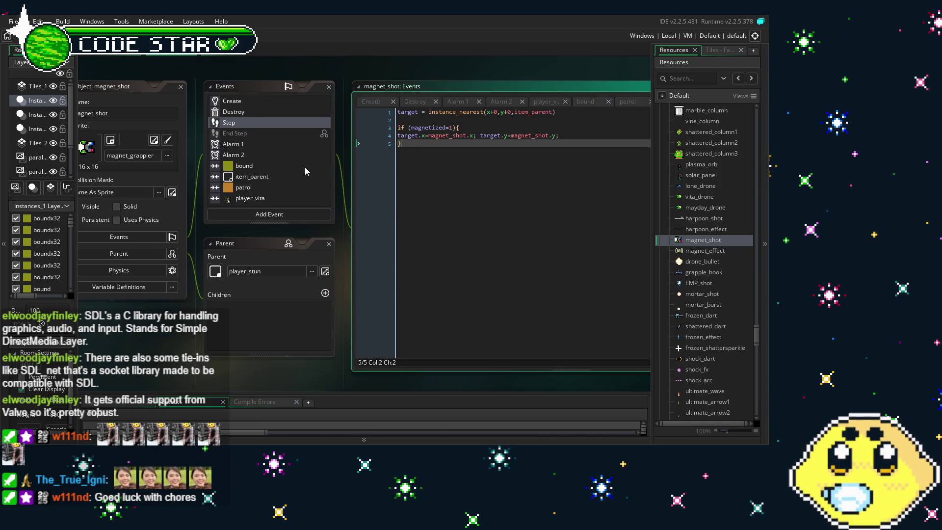
{"action": "left_click", "coordinate": [240, 112]}
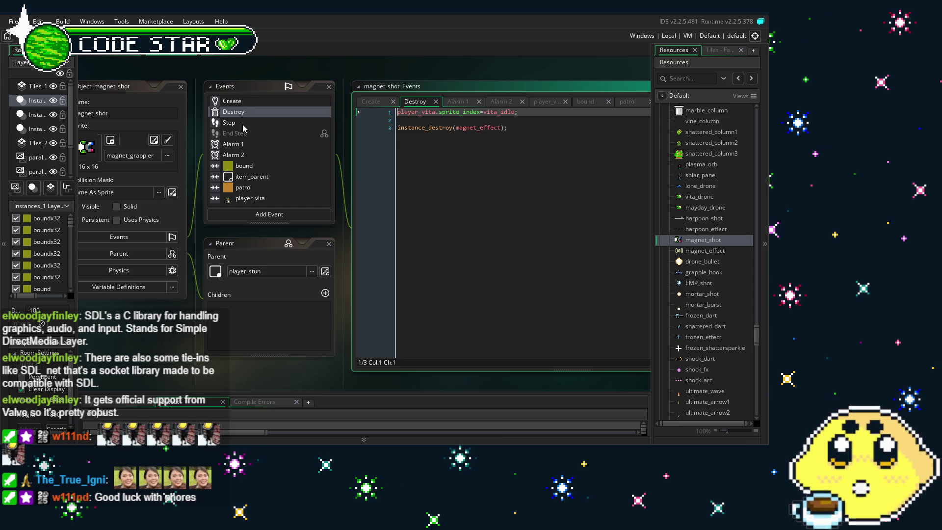
{"action": "left_click", "coordinate": [243, 126]}
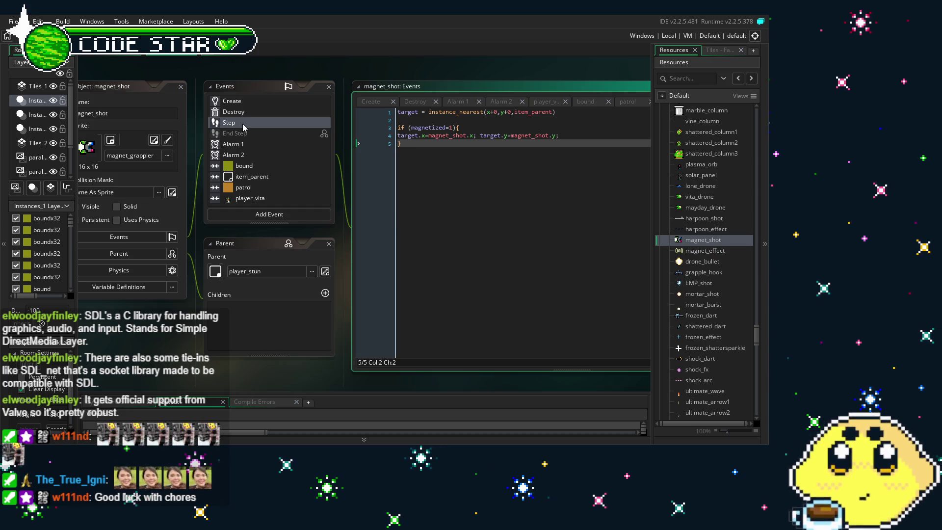
Step: Review magnet_shot's Create, Alarm 2 and Alarm 1 events, finishing on the Step event
{"action": "scroll", "coordinate": [243, 120], "scroll_direction": "down", "scroll_amount": 3}
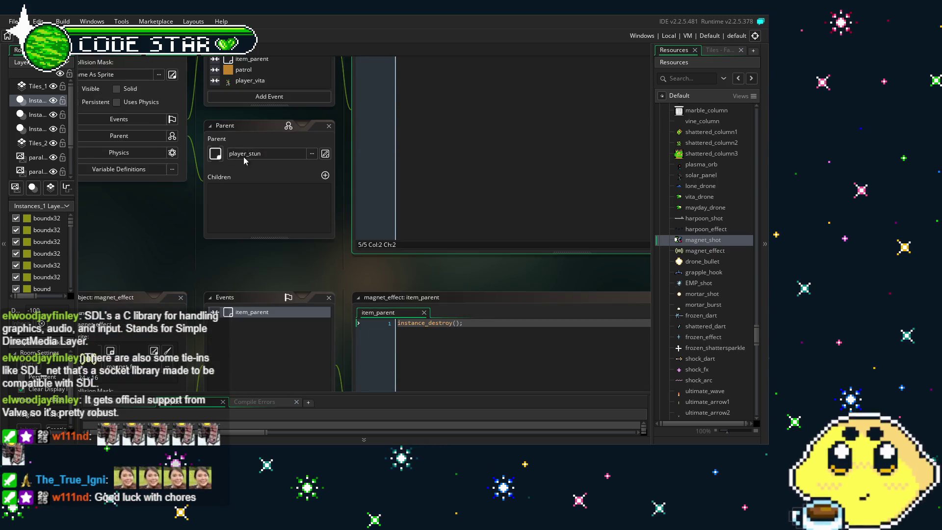
{"action": "scroll", "coordinate": [255, 142], "scroll_direction": "up", "scroll_amount": 3}
{"action": "scroll", "coordinate": [263, 156], "scroll_direction": "down", "scroll_amount": 2}
{"action": "scroll", "coordinate": [263, 157], "scroll_direction": "up", "scroll_amount": 2}
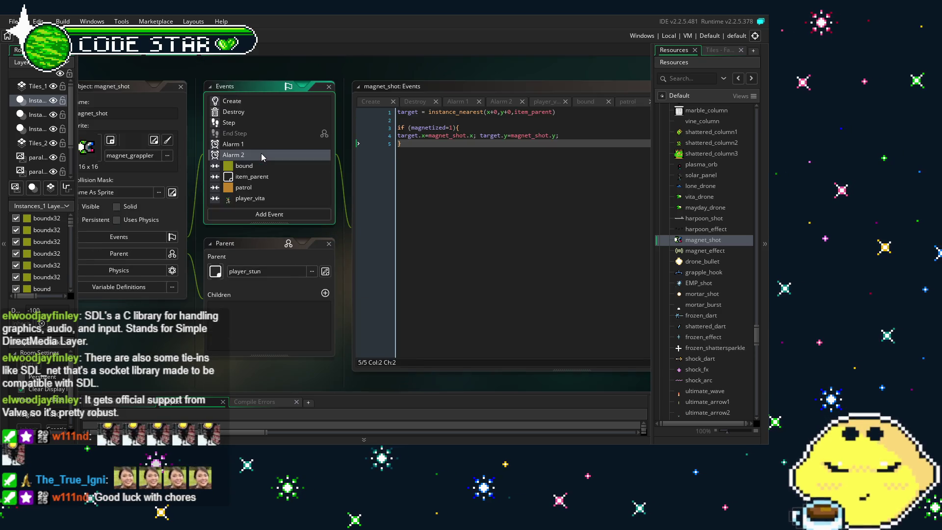
{"action": "left_click", "coordinate": [231, 102]}
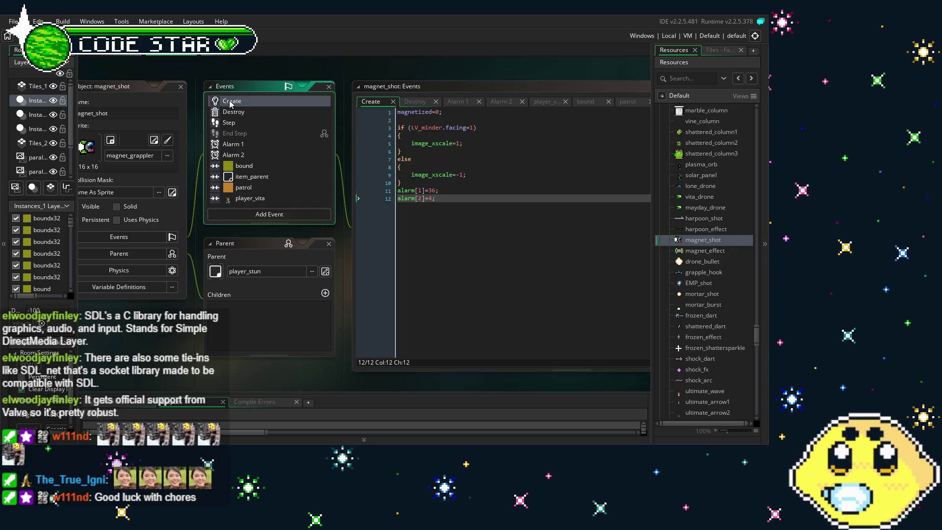
{"action": "left_click", "coordinate": [254, 156]}
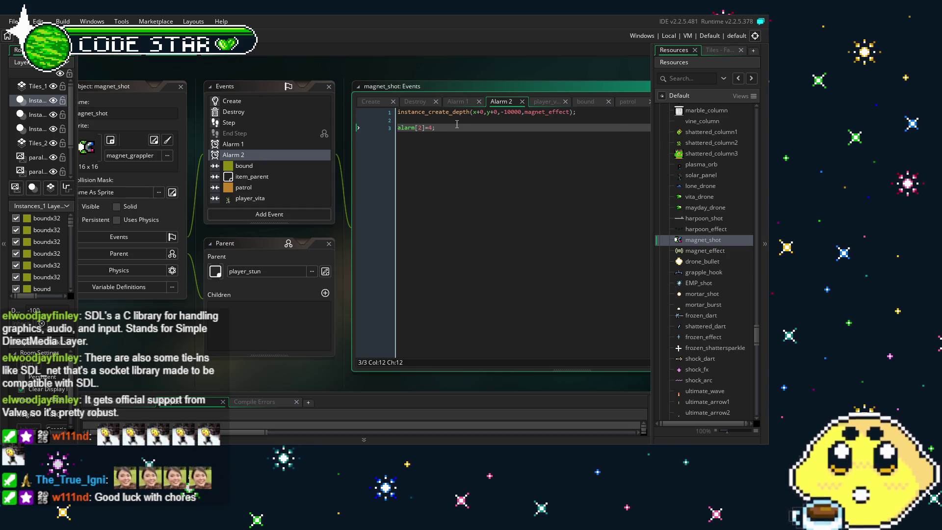
{"action": "left_click", "coordinate": [257, 145]}
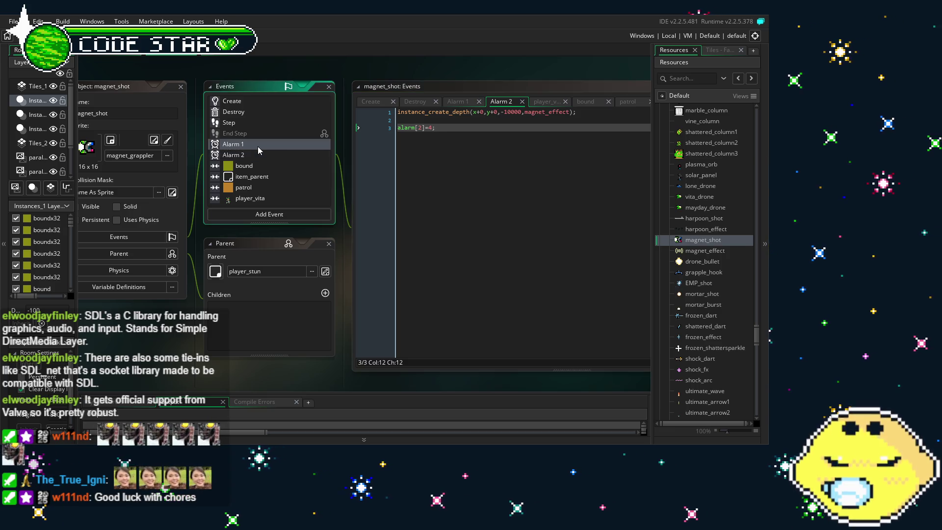
{"action": "left_click", "coordinate": [270, 123]}
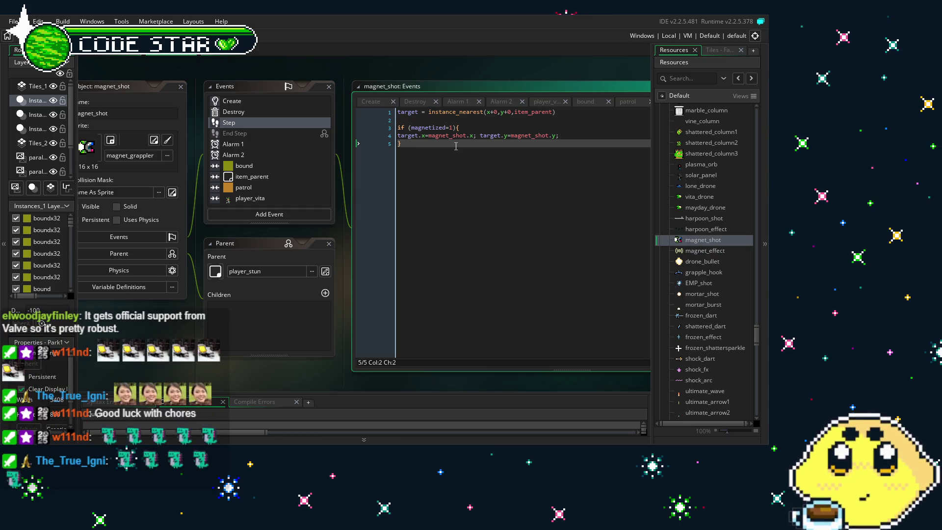
Step: Scroll the Resources panel to the top and fold the Sprites group, browsing Timelines and LV_minder
{"action": "scroll", "coordinate": [737, 300], "scroll_direction": "up", "scroll_amount": 10}
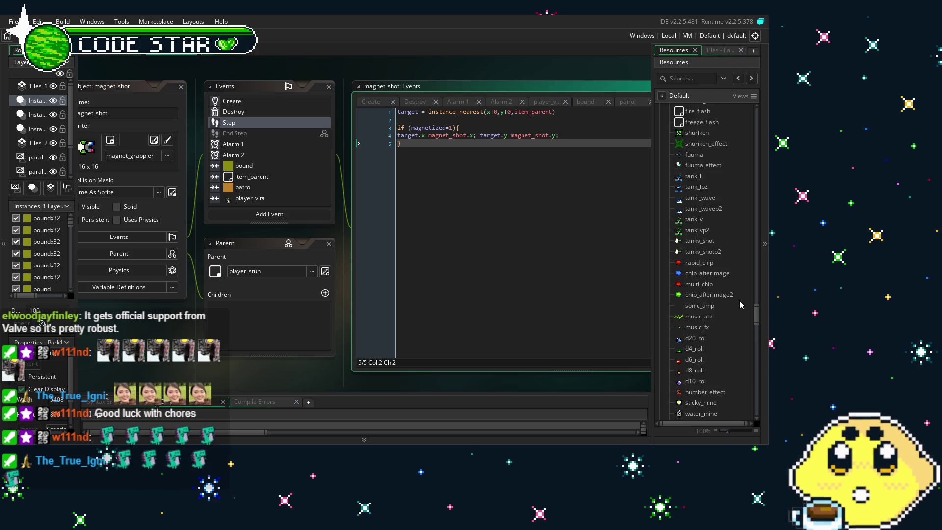
{"action": "left_click_drag", "start_coordinate": [758, 311], "coordinate": [762, 102]}
{"action": "left_click", "coordinate": [659, 108]}
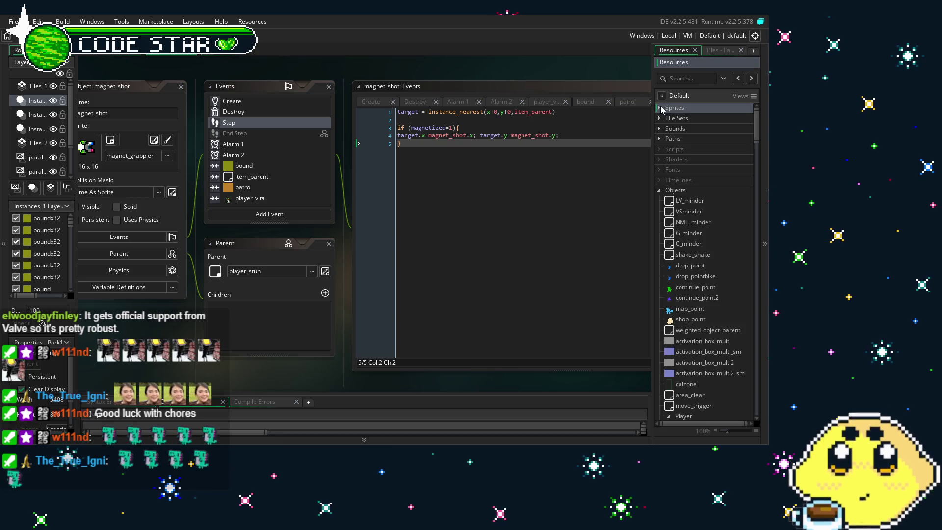
{"action": "left_click", "coordinate": [696, 181]}
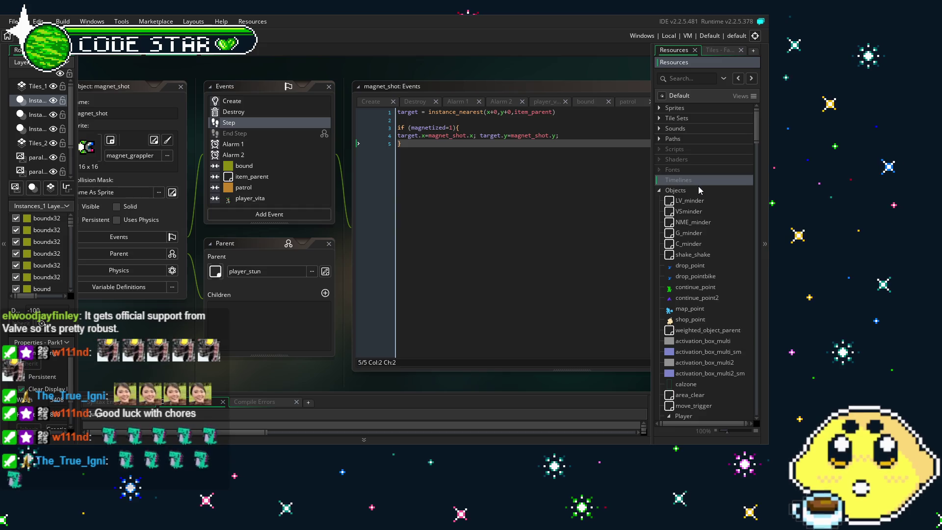
{"action": "left_click", "coordinate": [684, 200]}
{"action": "scroll", "coordinate": [668, 237], "scroll_direction": "down", "scroll_amount": 1}
{"action": "mouse_move", "coordinate": [335, 413]}
{"action": "left_mouse_down"}
{"action": "mouse_move", "coordinate": [392, 388]}
{"action": "mouse_move", "coordinate": [370, 410]}
{"action": "left_mouse_up"}
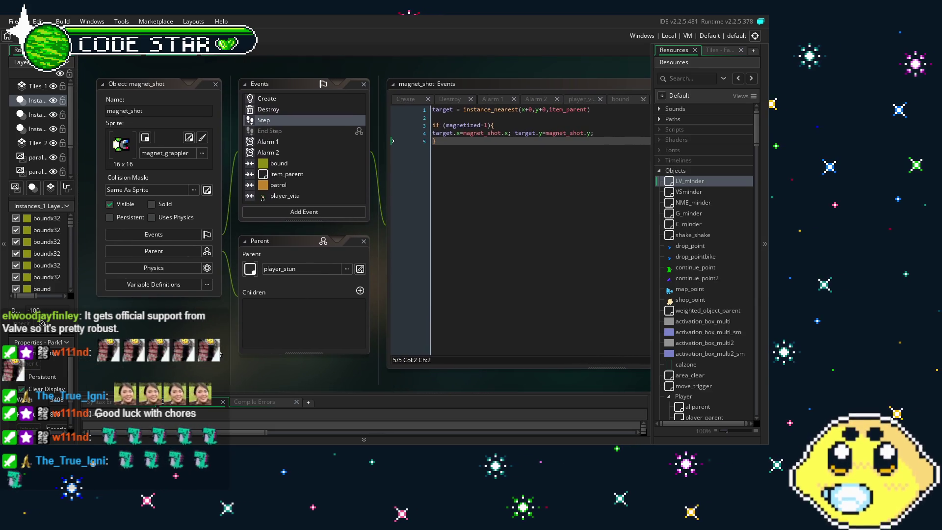
{"action": "left_click", "coordinate": [709, 161]}
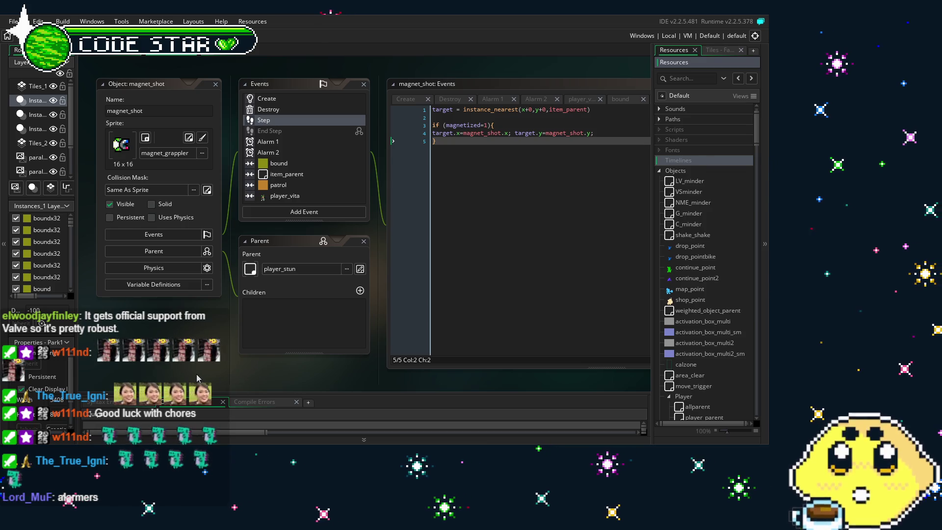
Step: Check magnet_shot's bound collision, Alarm 2 and Step events, ending on the bound collision event
{"action": "left_click", "coordinate": [294, 163]}
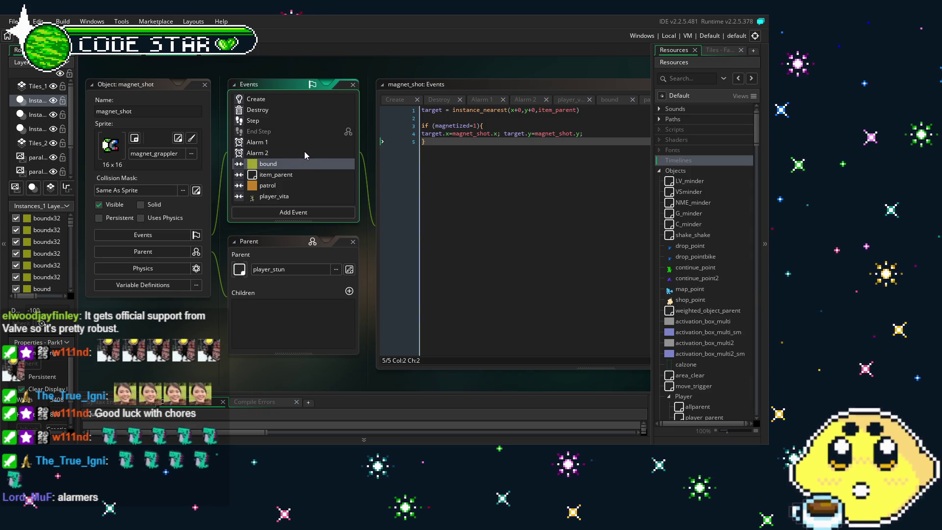
{"action": "left_click", "coordinate": [304, 153]}
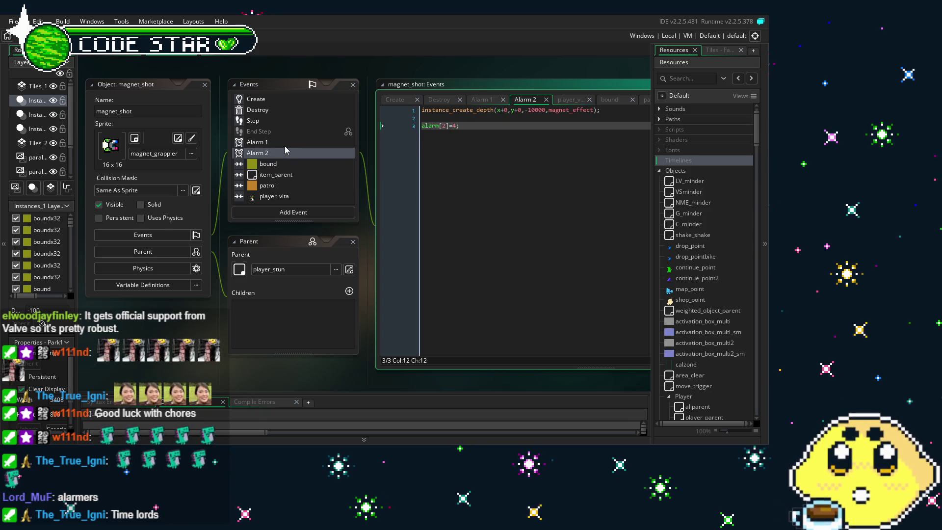
{"action": "left_click", "coordinate": [297, 123]}
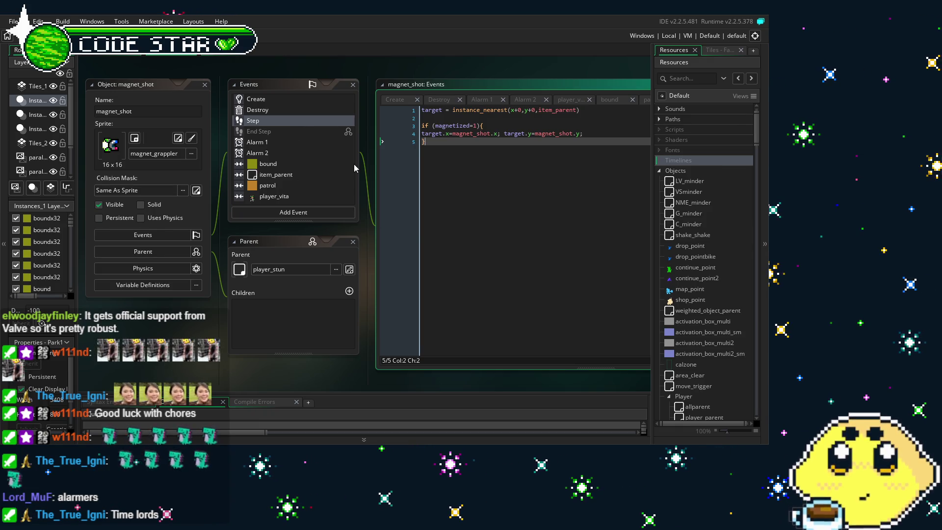
{"action": "scroll", "coordinate": [330, 164], "scroll_direction": "down", "scroll_amount": 2}
{"action": "scroll", "coordinate": [330, 164], "scroll_direction": "up", "scroll_amount": 2}
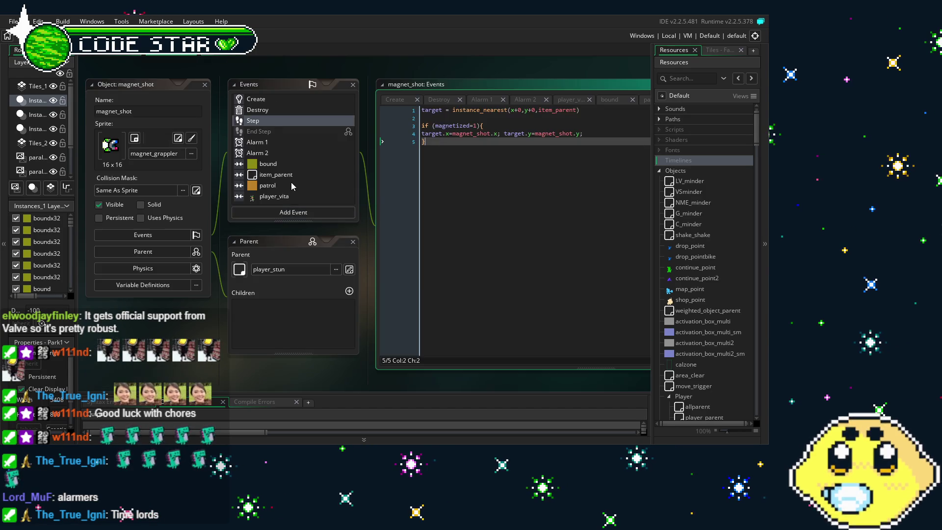
{"action": "left_click", "coordinate": [300, 169]}
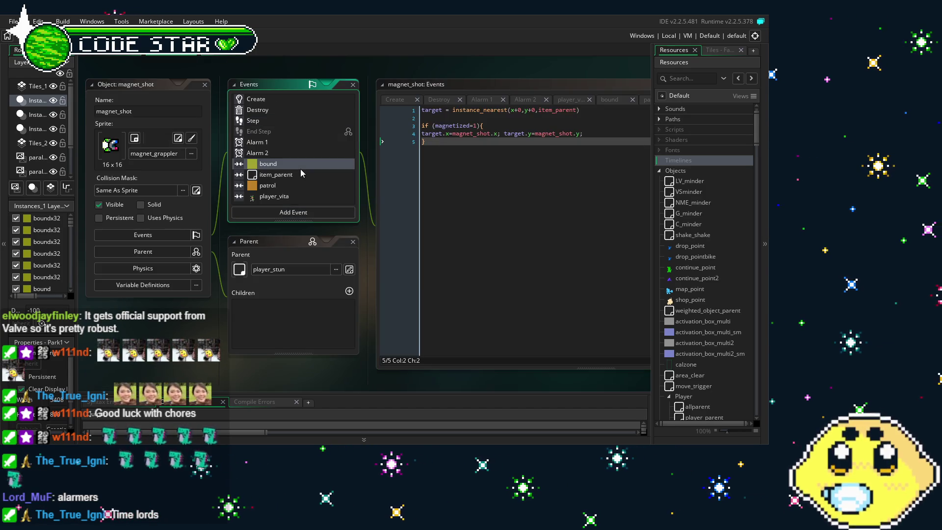
Step: Review the player_vita collision code, then return to Step's instance_nearest(item_parent) target-snapping code
{"action": "left_click", "coordinate": [311, 195]}
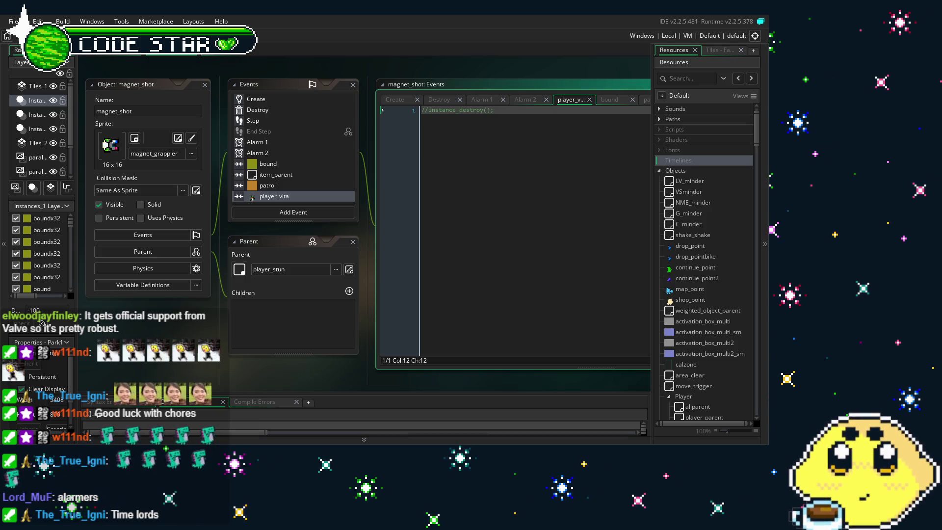
{"action": "scroll", "coordinate": [368, 221], "scroll_direction": "up", "scroll_amount": 1}
{"action": "scroll", "coordinate": [367, 220], "scroll_direction": "down", "scroll_amount": 1}
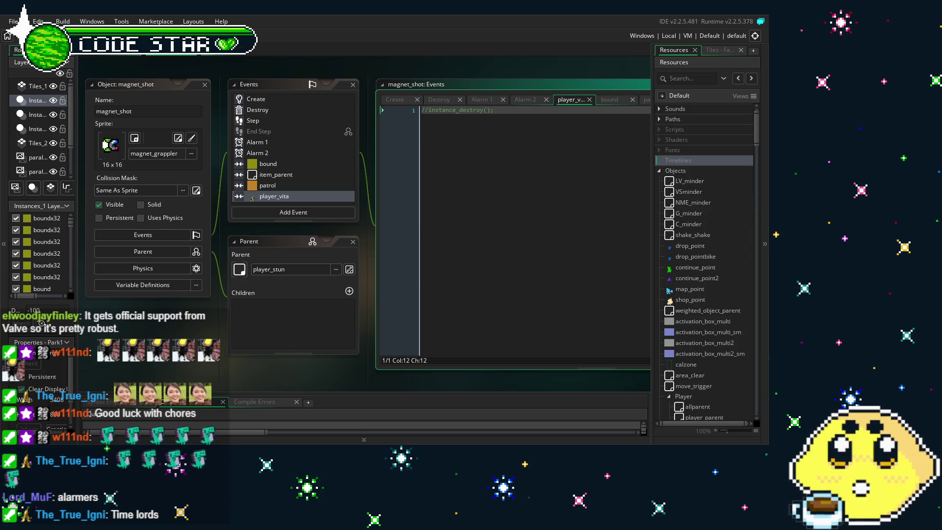
{"action": "scroll", "coordinate": [410, 62], "scroll_direction": "up", "scroll_amount": 2}
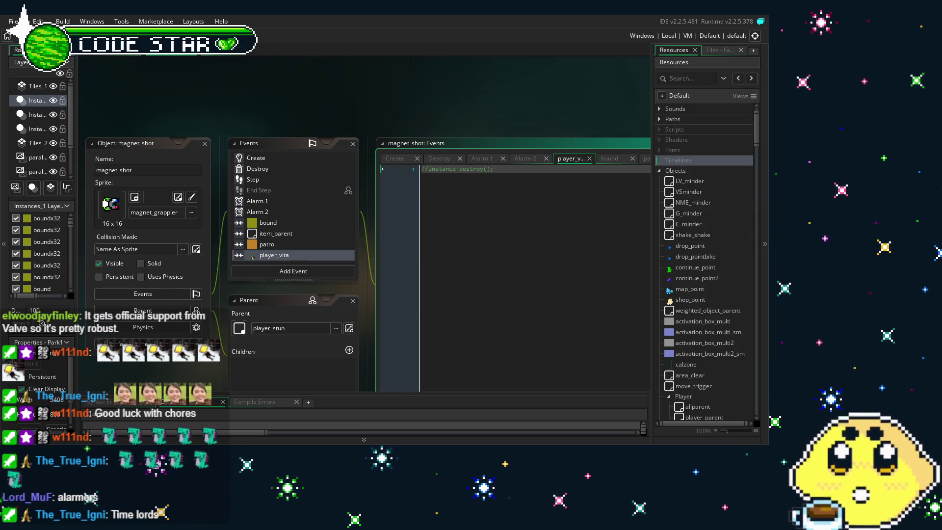
{"action": "left_click", "coordinate": [268, 180]}
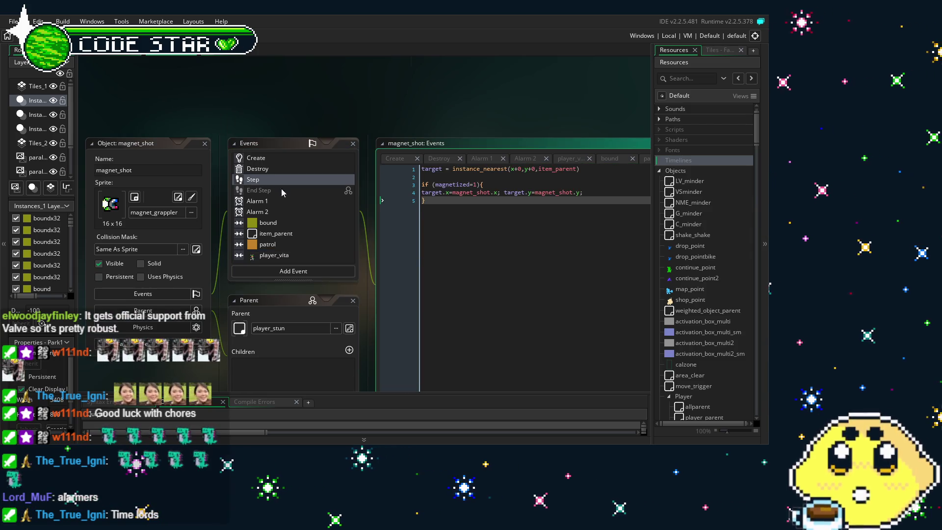
{"action": "mouse_move", "coordinate": [446, 258]}
{"action": "left_mouse_down"}
{"action": "mouse_move", "coordinate": [396, 257]}
{"action": "mouse_move", "coordinate": [395, 241]}
{"action": "left_mouse_up"}
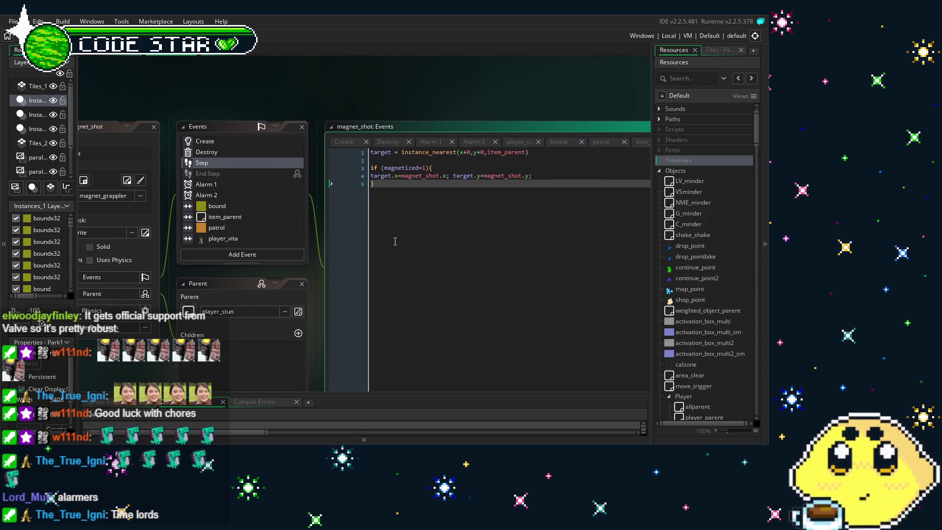
Step: Add move_towards_point(player_vita.x,player_vita.y,2); on a new line 5 inside the magnetized block
{"action": "left_click", "coordinate": [541, 175]}
{"action": "key", "text": "Return"}
{"action": "type", "text": "move_tow"}
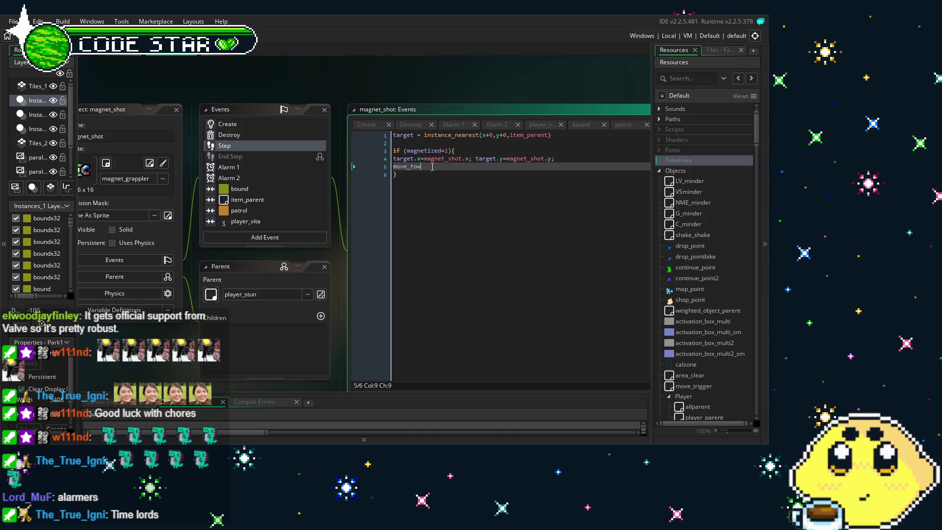
{"action": "key", "text": "Return"}
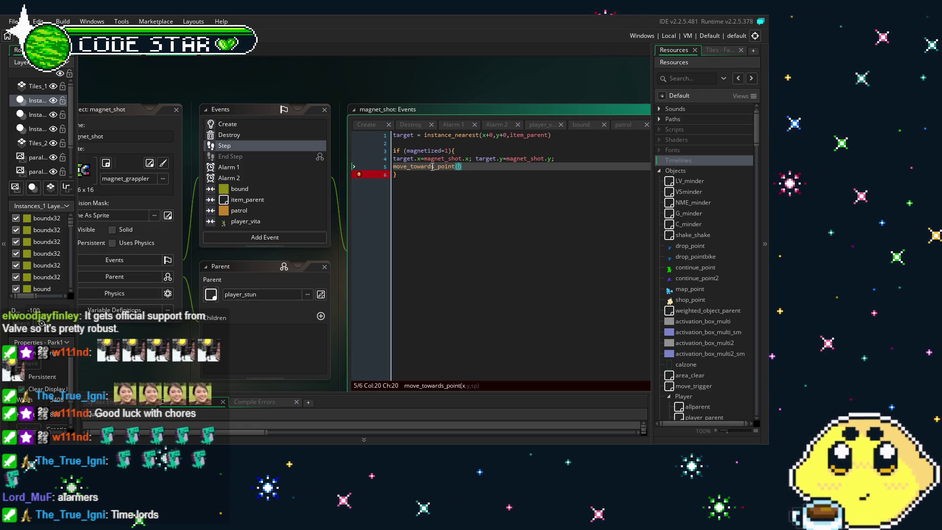
{"action": "key", "text": "BackSpace"}
{"action": "key", "text": "BackSpace"}
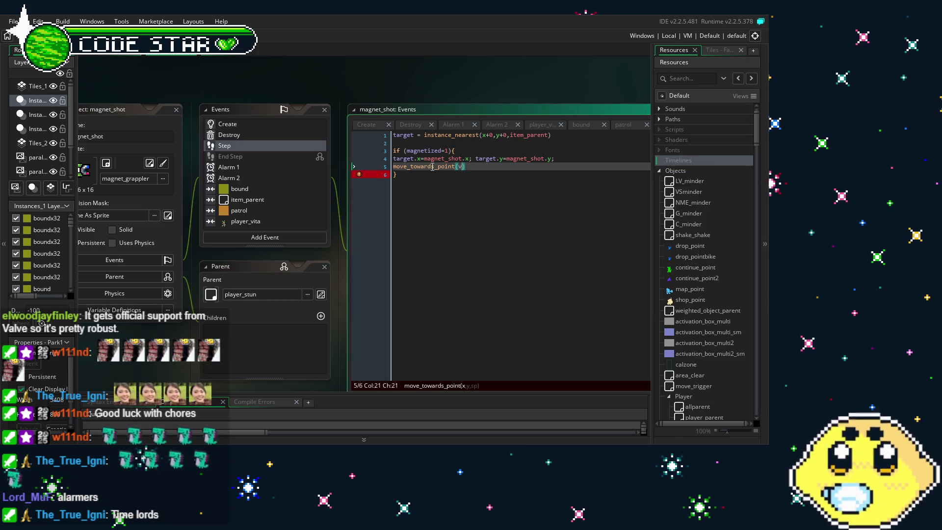
{"action": "type", "text": "player_v"}
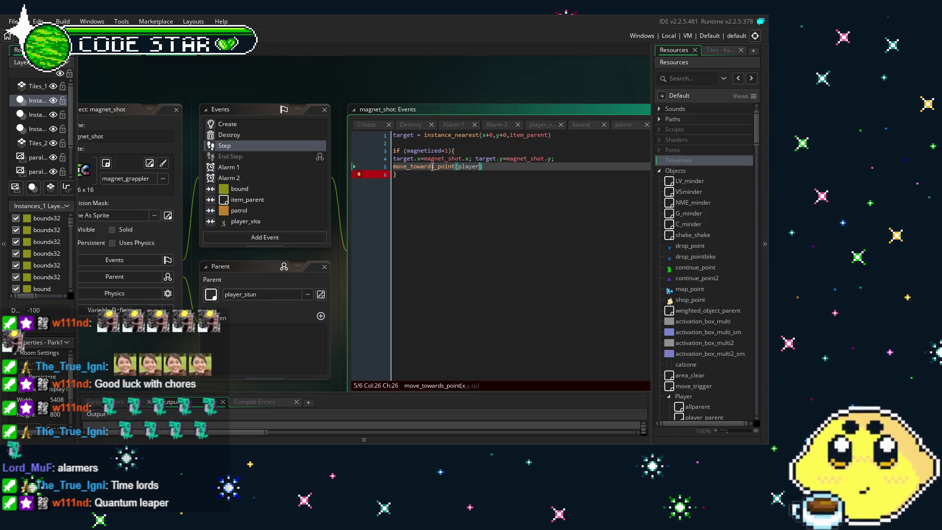
{"action": "type", "text": "ita.x"}
{"action": "type", "text": ",pla"}
{"action": "type", "text": "yer_vita."}
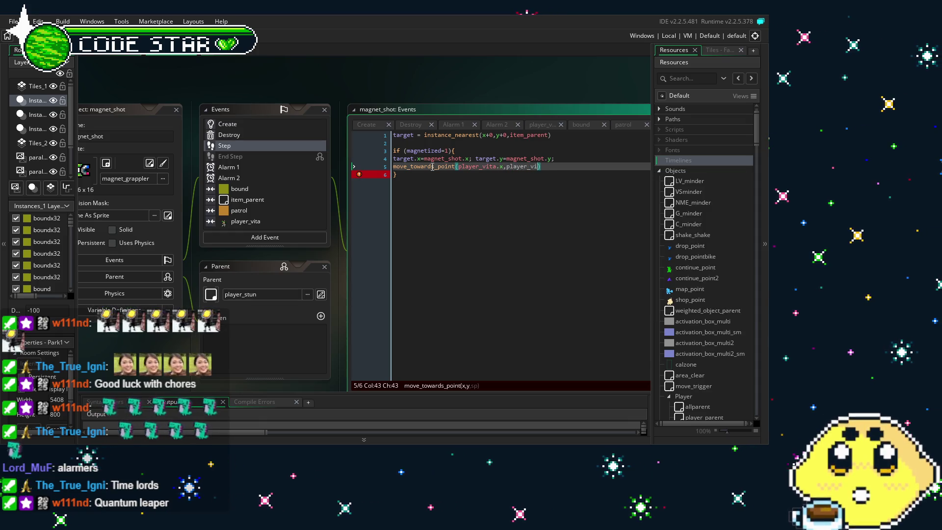
{"action": "type", "text": "y,"}
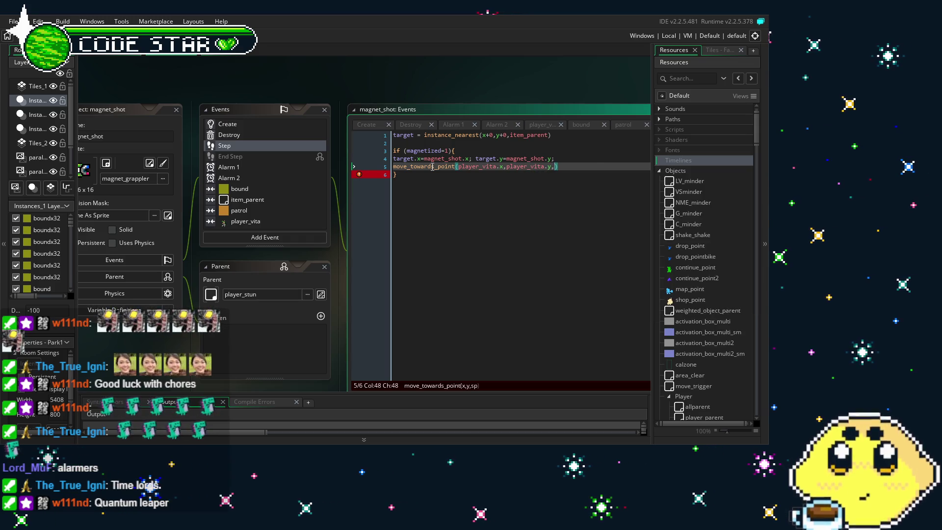
{"action": "type", "text": "2"}
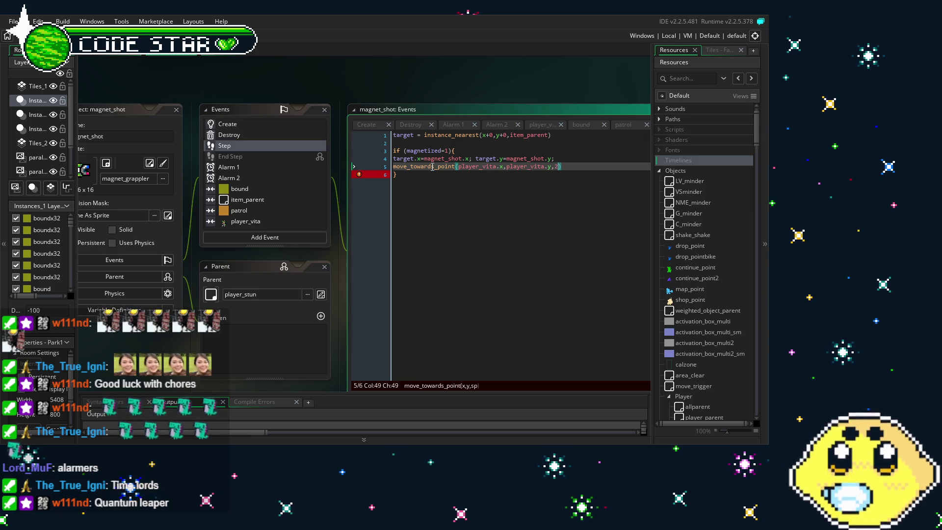
{"action": "key", "text": "Down"}
{"action": "key", "text": "Up"}
{"action": "key", "text": "End"}
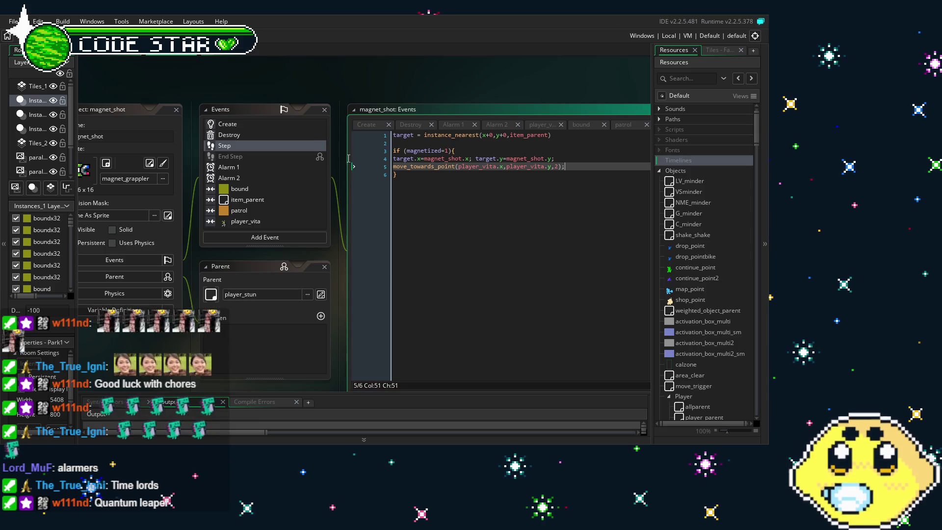
{"action": "left_click", "coordinate": [250, 126]}
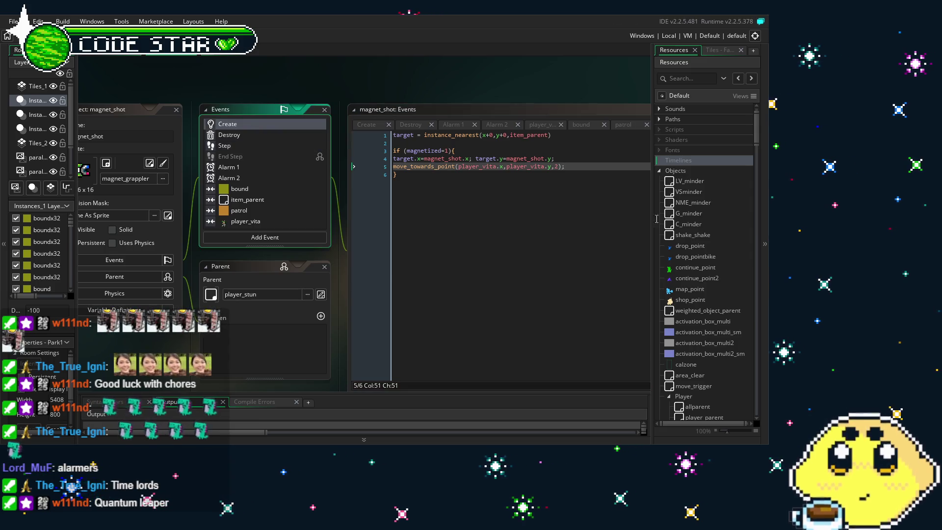
Step: Open player_vita and check the grappler's motion_set(0,10) on line 91 of Animation End
{"action": "scroll", "coordinate": [714, 333], "scroll_direction": "down", "scroll_amount": 5}
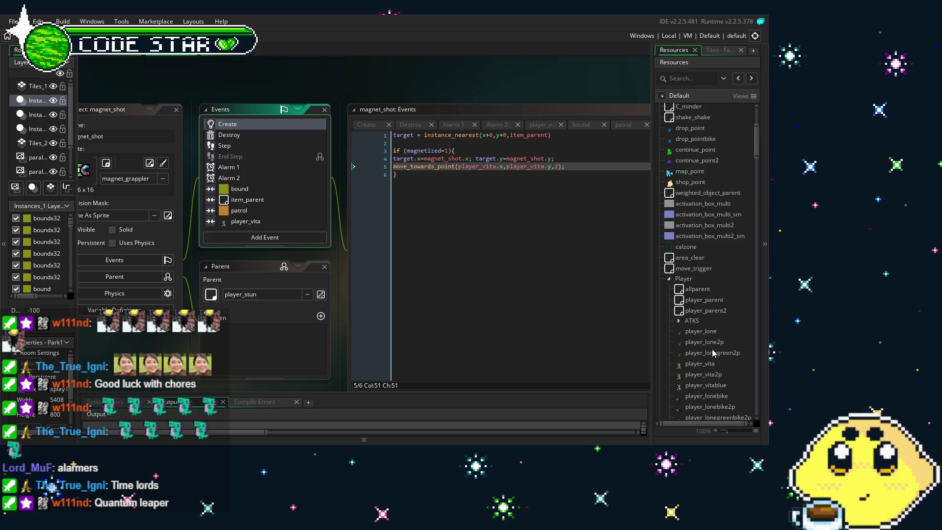
{"action": "double_click", "coordinate": [713, 365]}
{"action": "left_click_drag", "start_coordinate": [301, 362], "coordinate": [226, 360]}
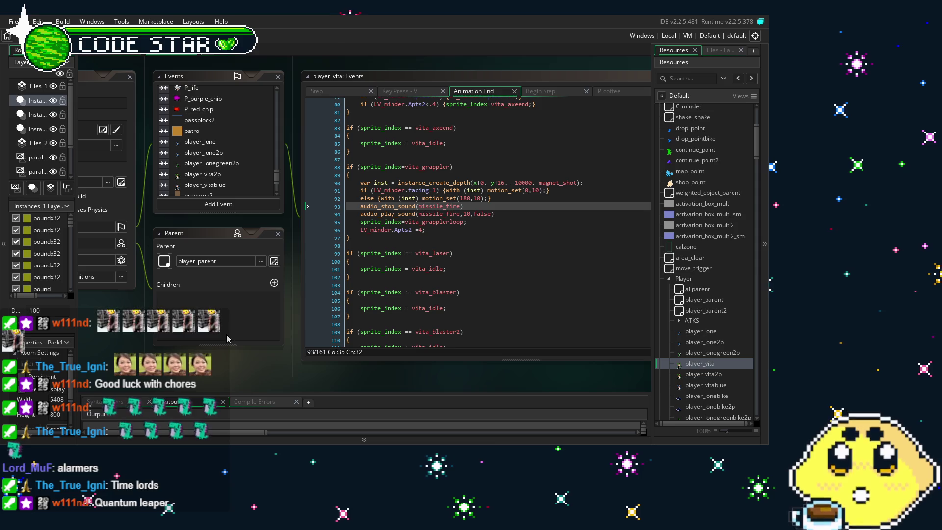
{"action": "left_click", "coordinate": [479, 208]}
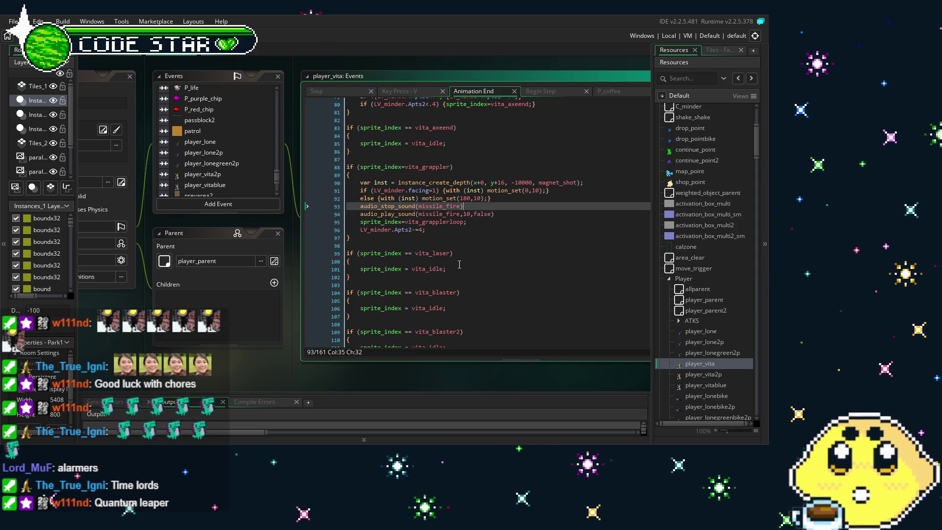
{"action": "left_click", "coordinate": [536, 190]}
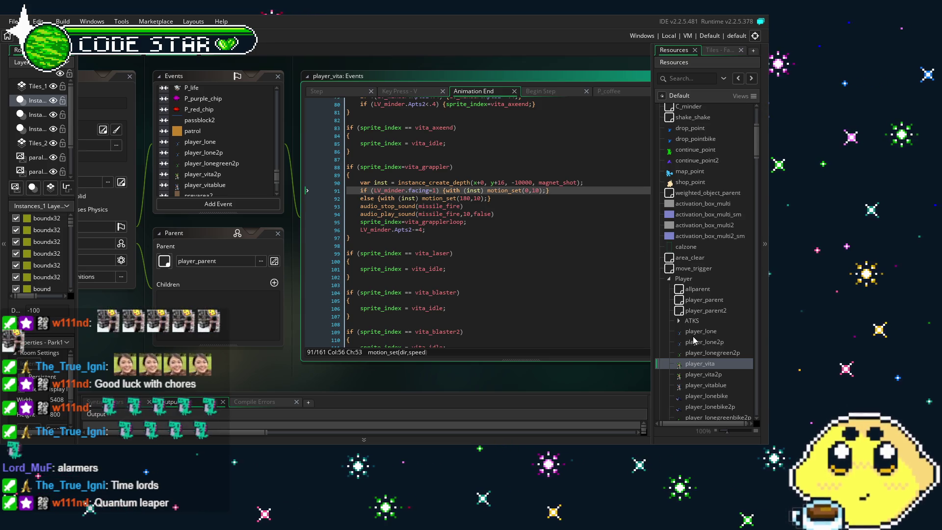
Step: Scroll through player_vita's Animation End code, then bring magnet_shot's editor back up
{"action": "scroll", "coordinate": [693, 339], "scroll_direction": "down", "scroll_amount": 3}
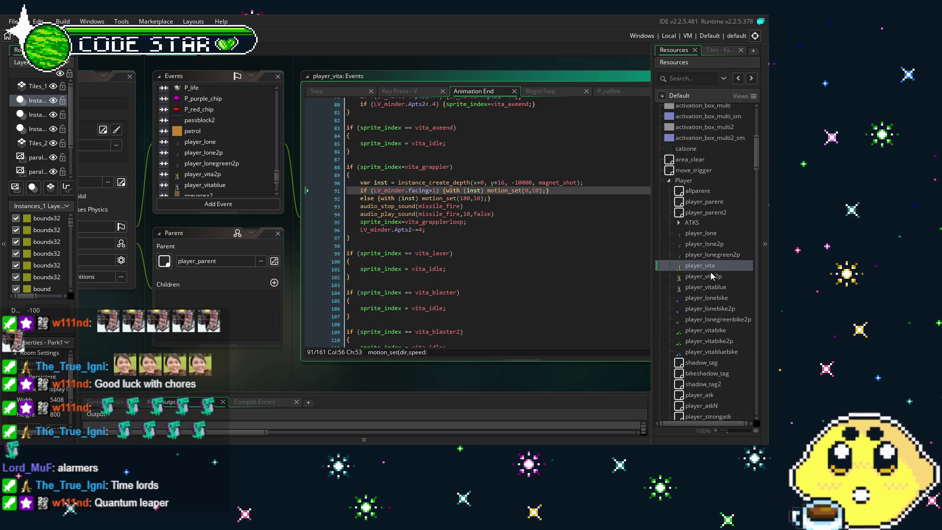
{"action": "scroll", "coordinate": [708, 309], "scroll_direction": "down", "scroll_amount": 8}
{"action": "scroll", "coordinate": [711, 287], "scroll_direction": "down", "scroll_amount": 8}
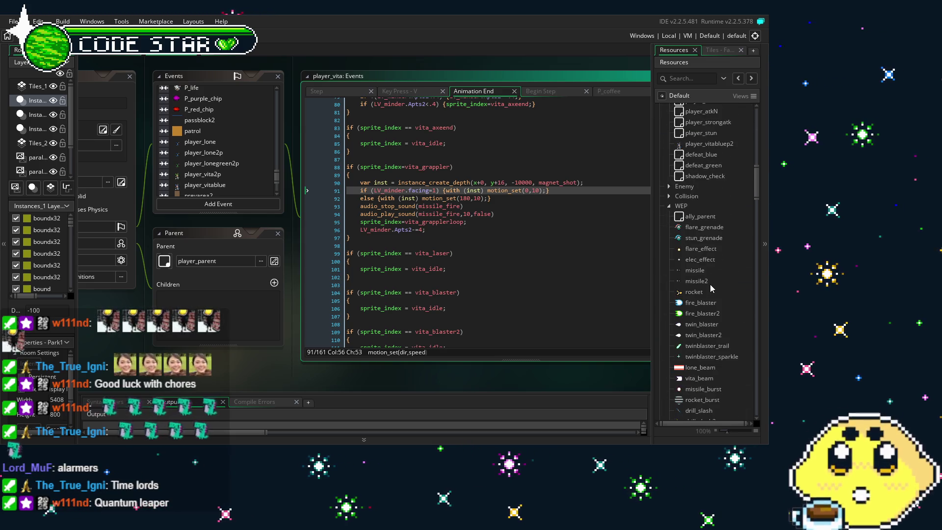
{"action": "scroll", "coordinate": [710, 288], "scroll_direction": "down", "scroll_amount": 11}
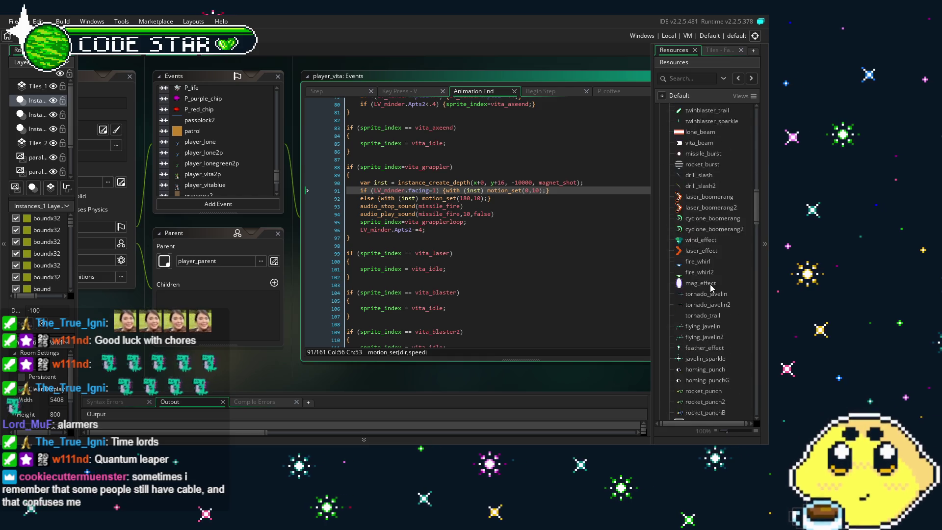
{"action": "scroll", "coordinate": [710, 288], "scroll_direction": "down", "scroll_amount": 5}
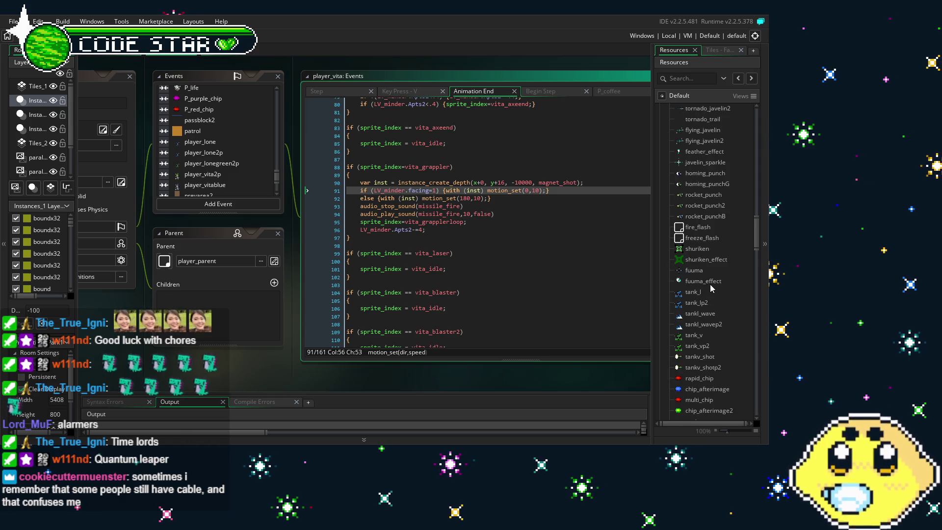
{"action": "scroll", "coordinate": [712, 287], "scroll_direction": "down", "scroll_amount": 3}
{"action": "scroll", "coordinate": [711, 288], "scroll_direction": "down", "scroll_amount": 11}
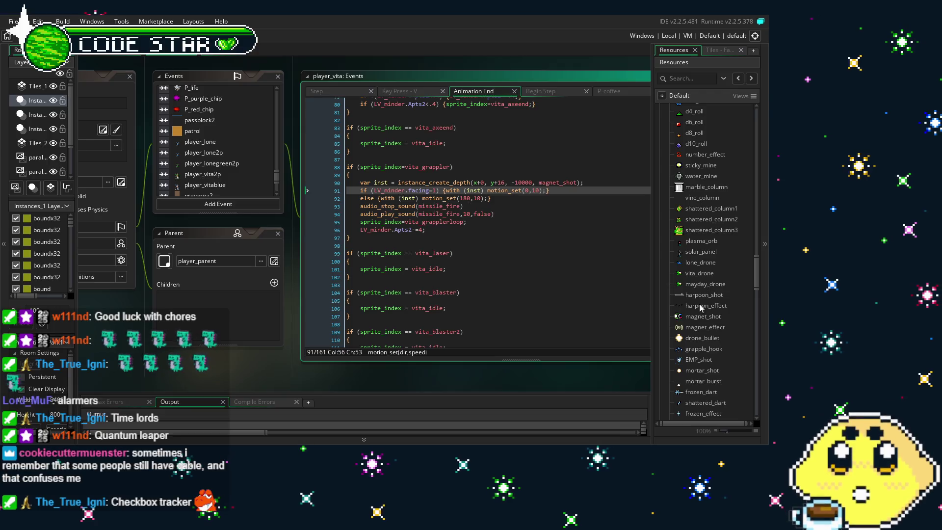
{"action": "scroll", "coordinate": [692, 323], "scroll_direction": "down", "scroll_amount": 2}
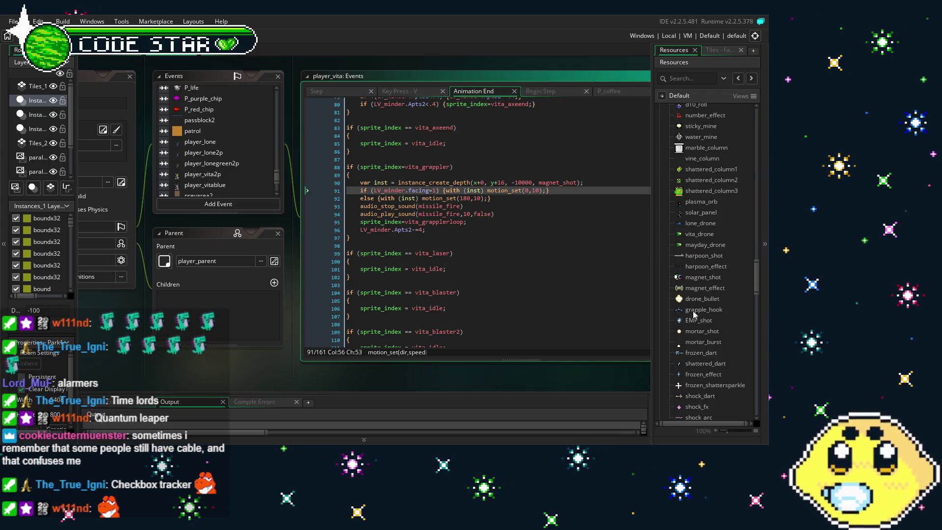
{"action": "double_click", "coordinate": [706, 278]}
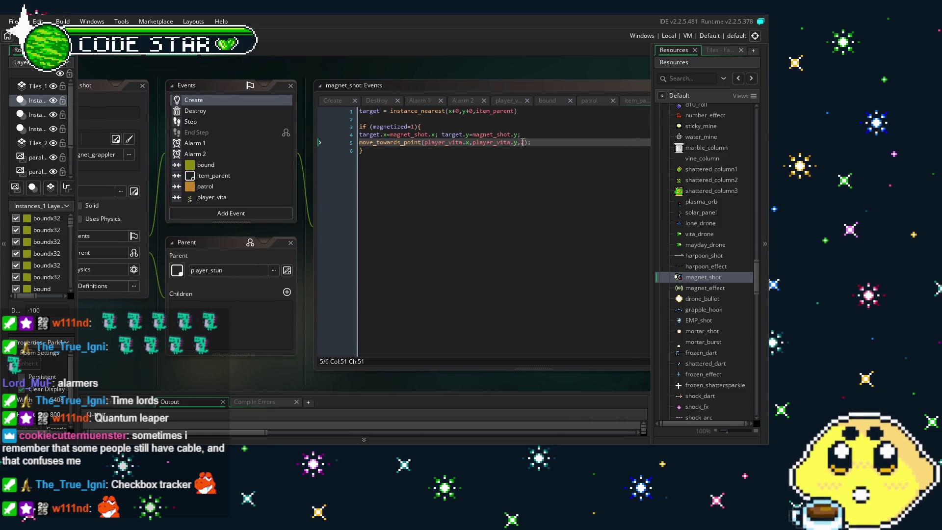
Step: Change the move_towards_point speed from 2 to 10 and insert speed=0; above it
{"action": "left_click", "coordinate": [526, 143]}
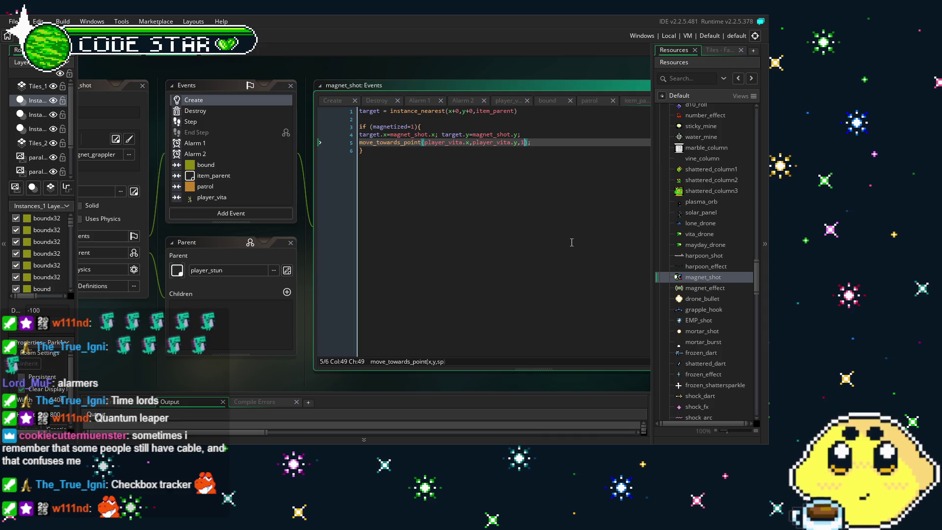
{"action": "type", "text": "10"}
{"action": "key", "text": "Down"}
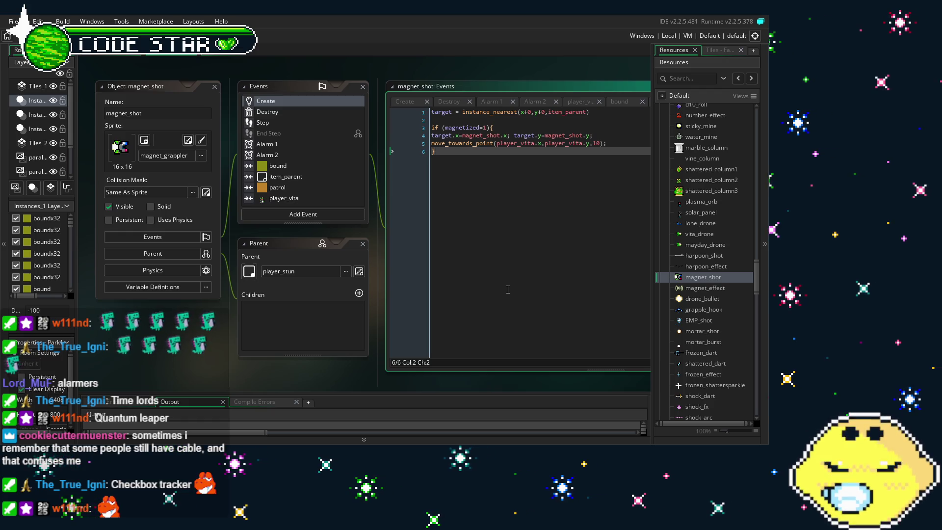
{"action": "left_click_drag", "start_coordinate": [508, 289], "coordinate": [456, 294]}
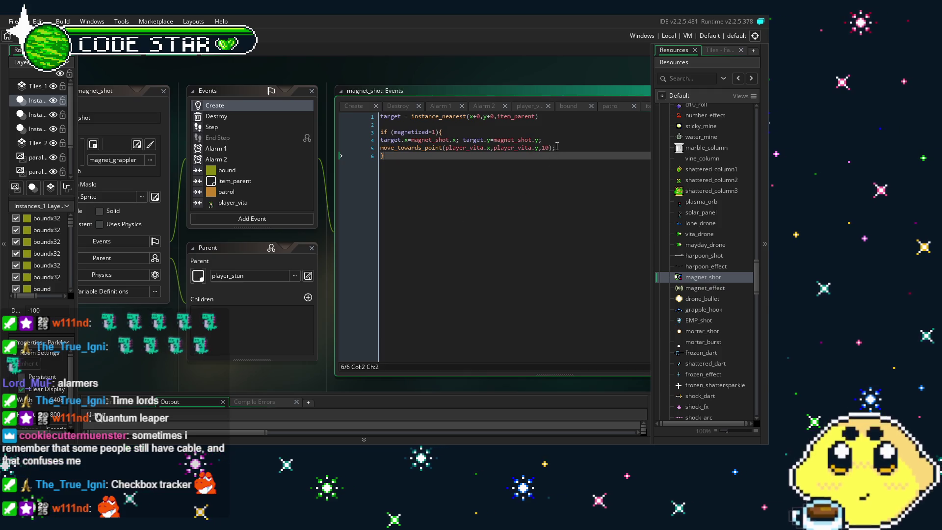
{"action": "left_click", "coordinate": [543, 140]}
{"action": "key", "text": "Return"}
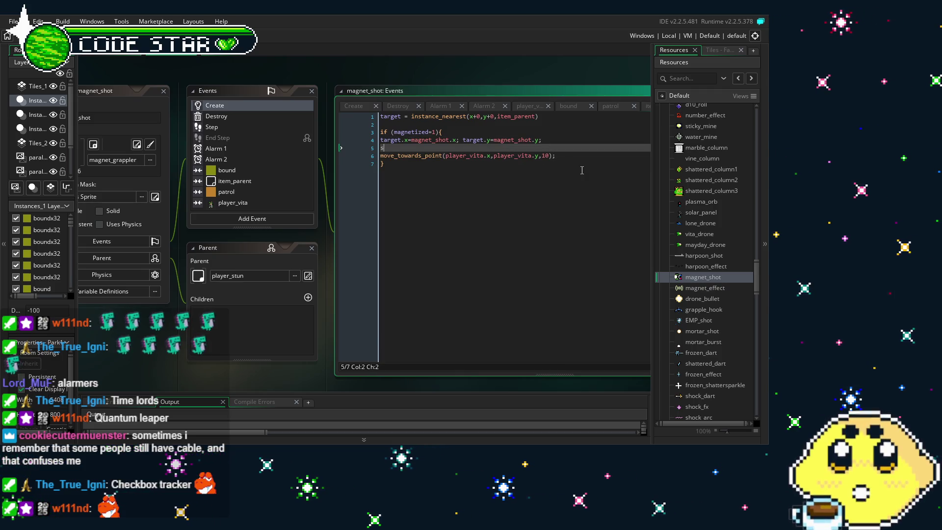
{"action": "type", "text": "peed=0;"}
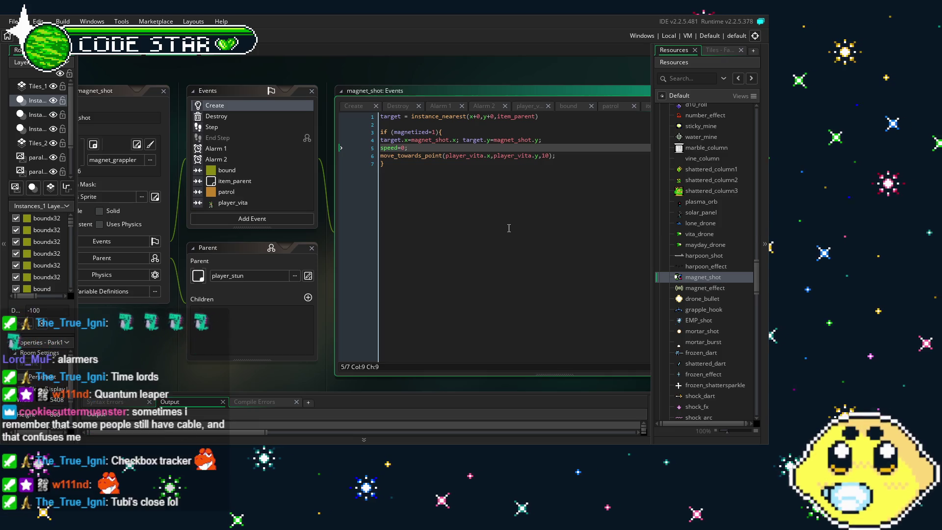
{"action": "left_click", "coordinate": [227, 264]}
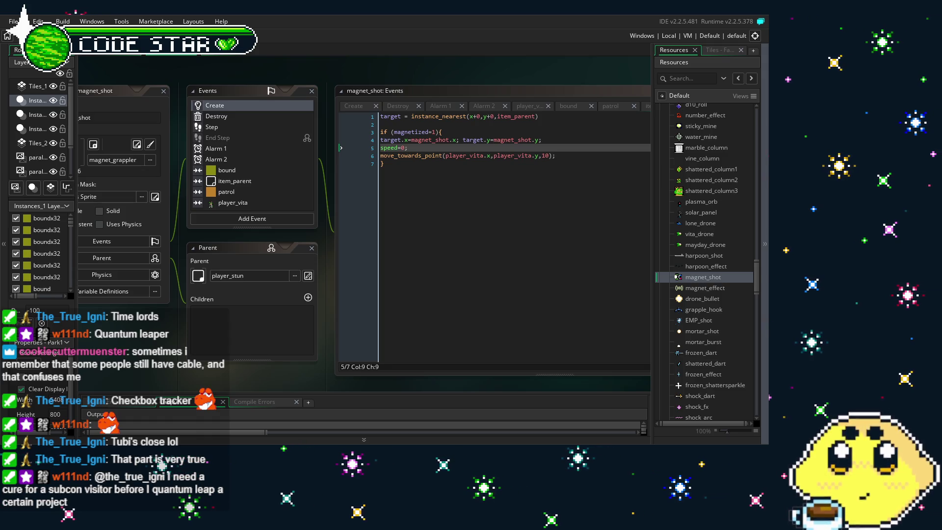
{"action": "left_click_drag", "start_coordinate": [159, 356], "coordinate": [179, 359]}
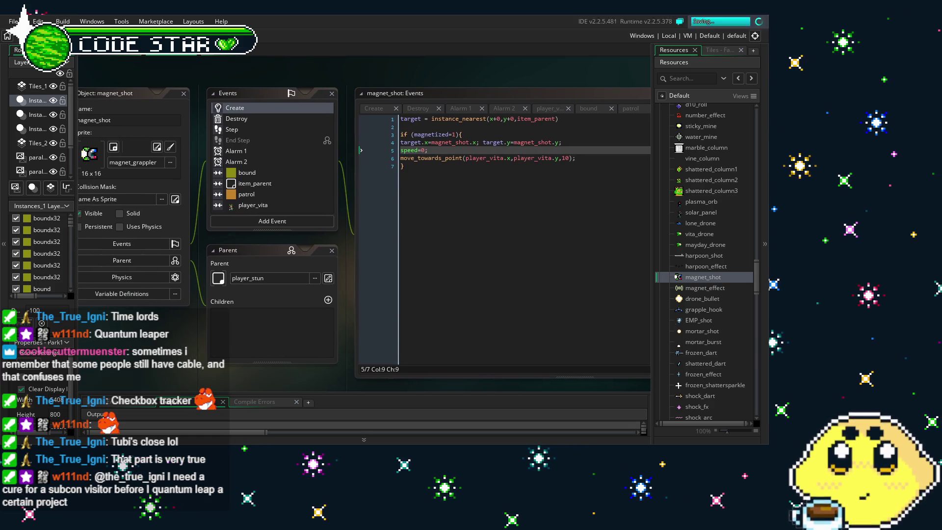
Step: Compile and launch the game with F5 to test the magnet shot
{"action": "key", "text": "F5"}
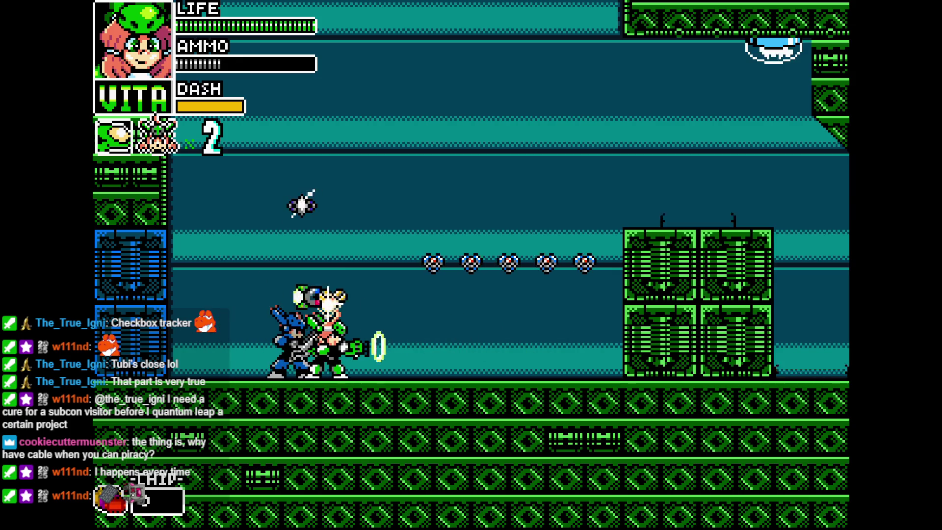
Step: Run Vita right over the green blocks while firing, destroy the blue enemy, and enter the next area
{"action": "key", "text": "Right"}
{"action": "key", "text": "x"}
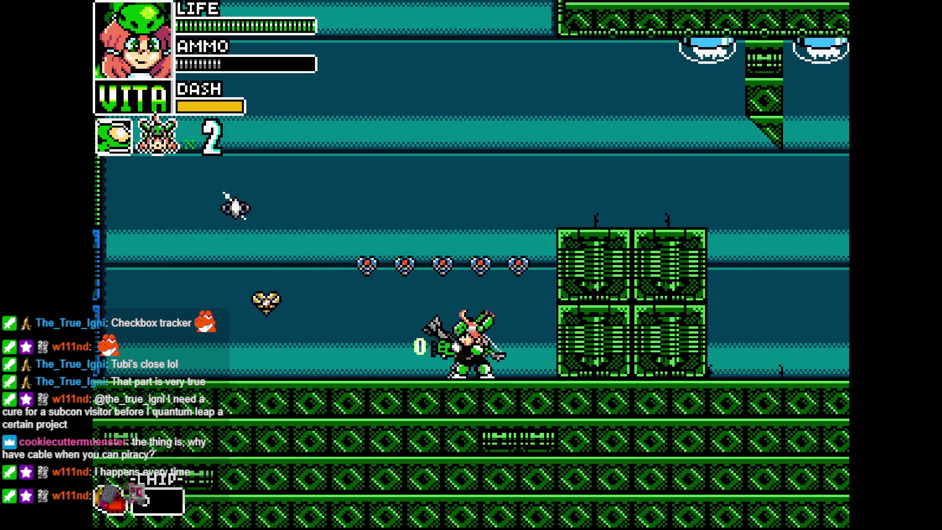
{"action": "key", "text": "x"}
{"action": "key", "text": "z"}
{"action": "key", "text": "Right"}
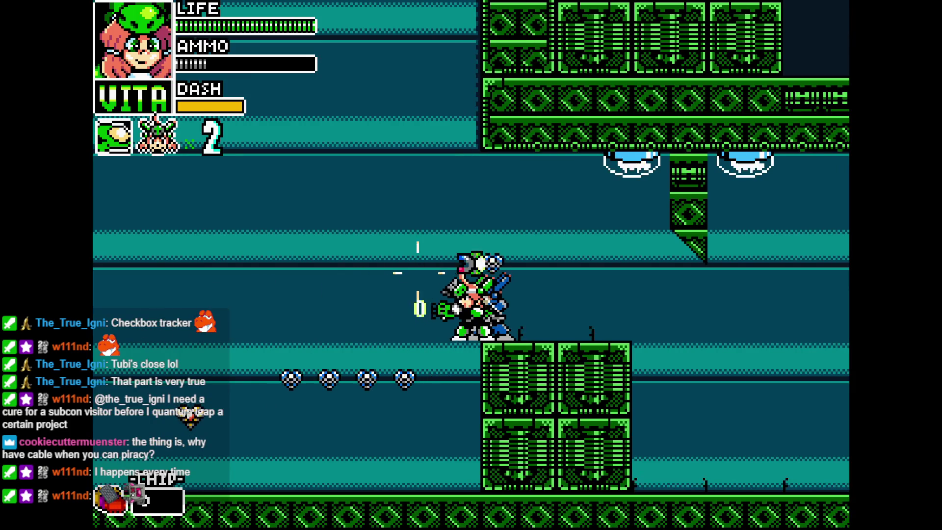
{"action": "key", "text": "Left"}
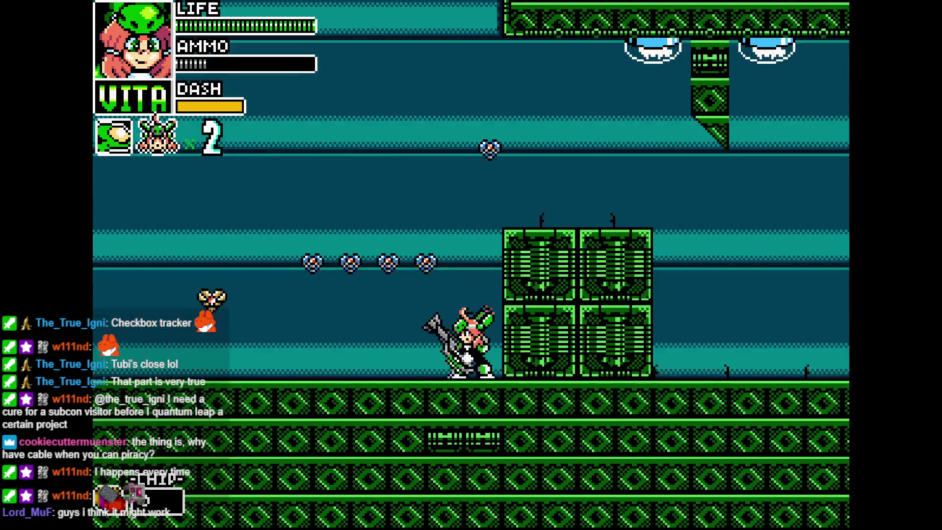
{"action": "key", "text": "z"}
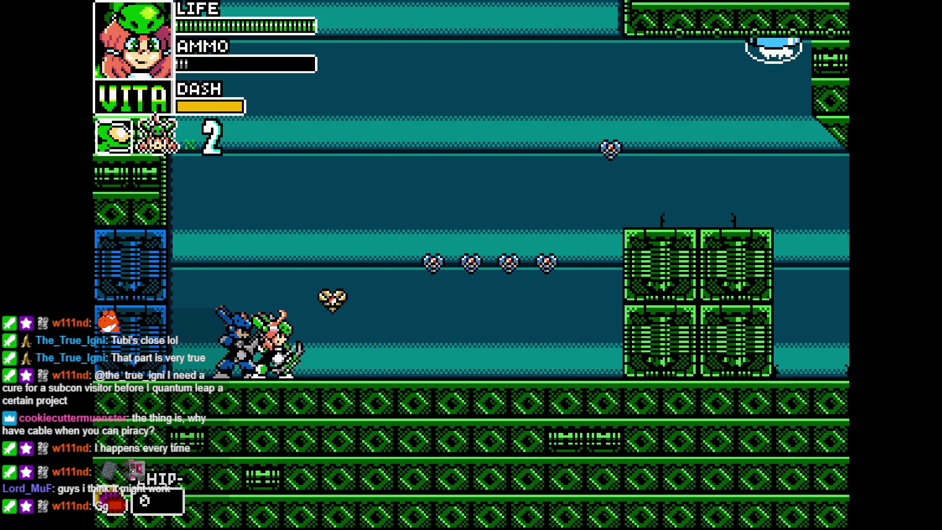
{"action": "key", "text": "Right"}
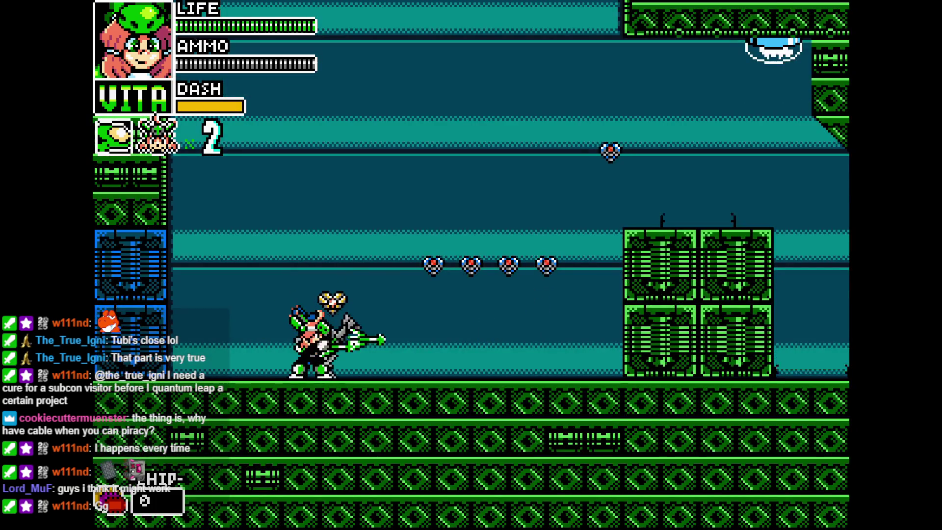
{"action": "key", "text": "Right"}
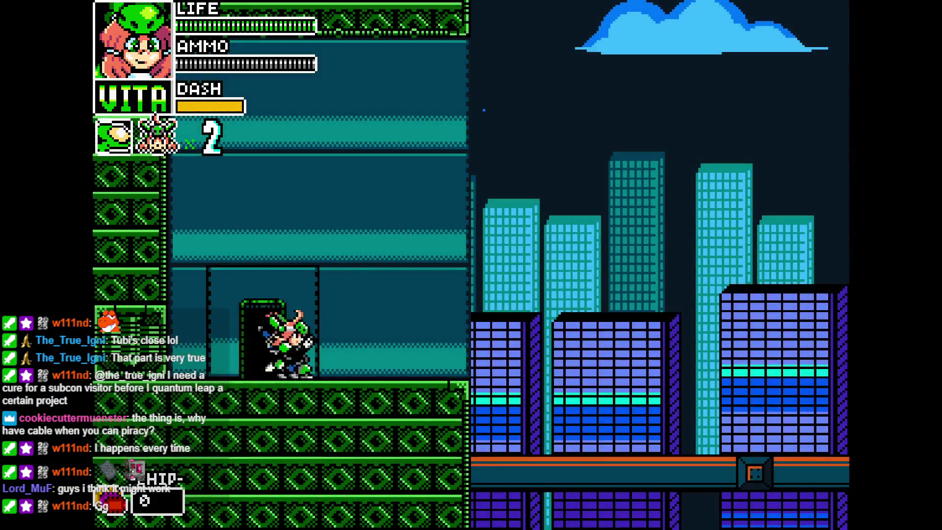
Step: Fire ring-shaped magnet shots at the city's ground enemies and red drone, repositioning Vita as needed
{"action": "key", "text": "x"}
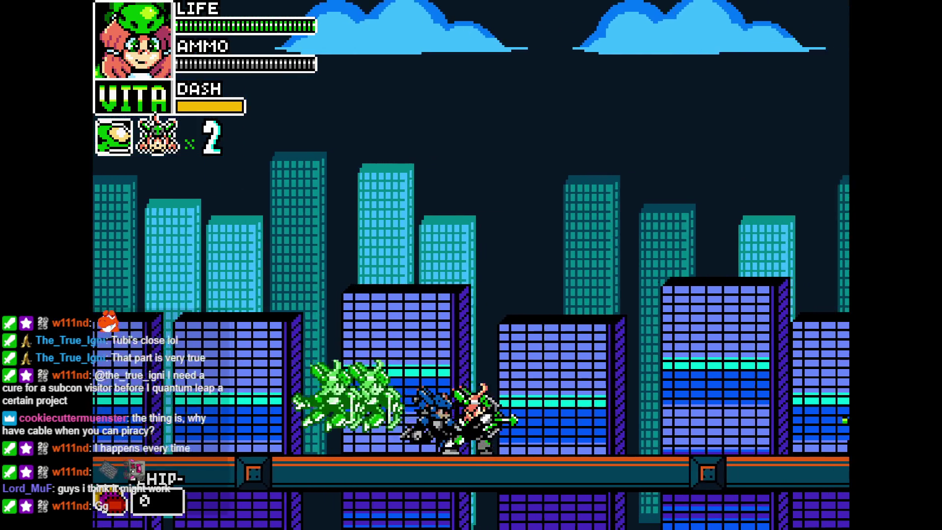
{"action": "key", "text": "Right"}
{"action": "key", "text": "x"}
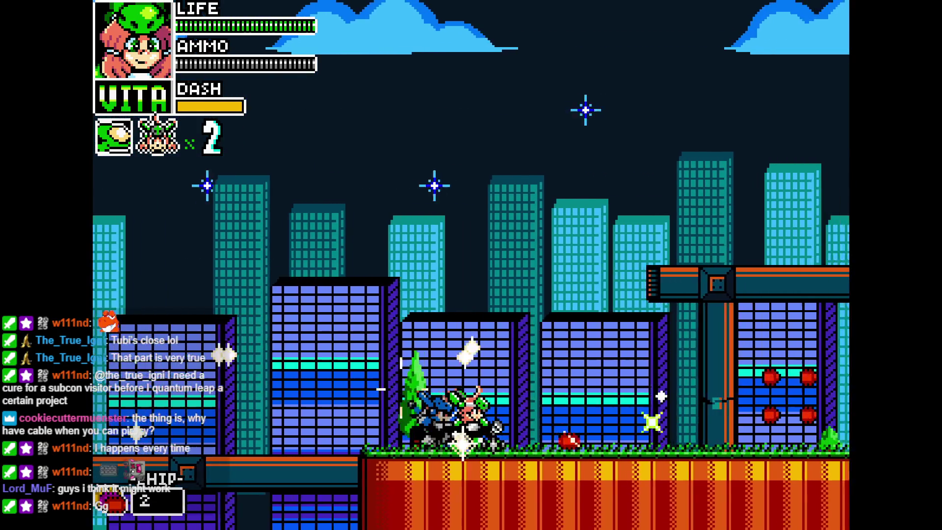
{"action": "key", "text": "Right"}
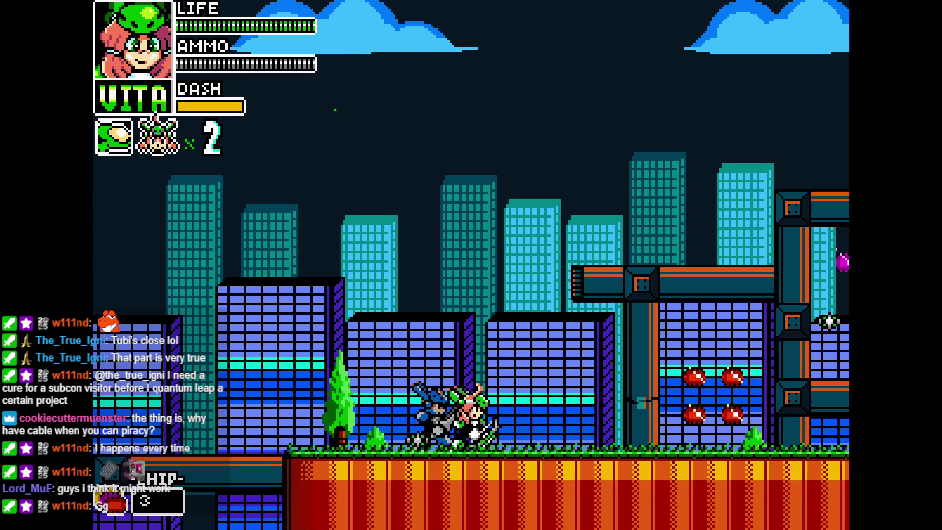
{"action": "key", "text": "Left"}
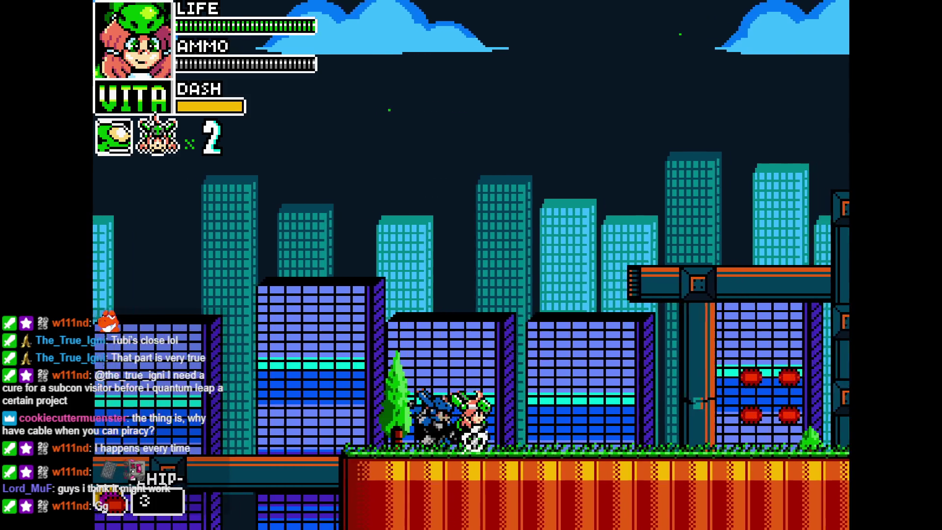
{"action": "key", "text": "Right"}
{"action": "key", "text": "Right"}
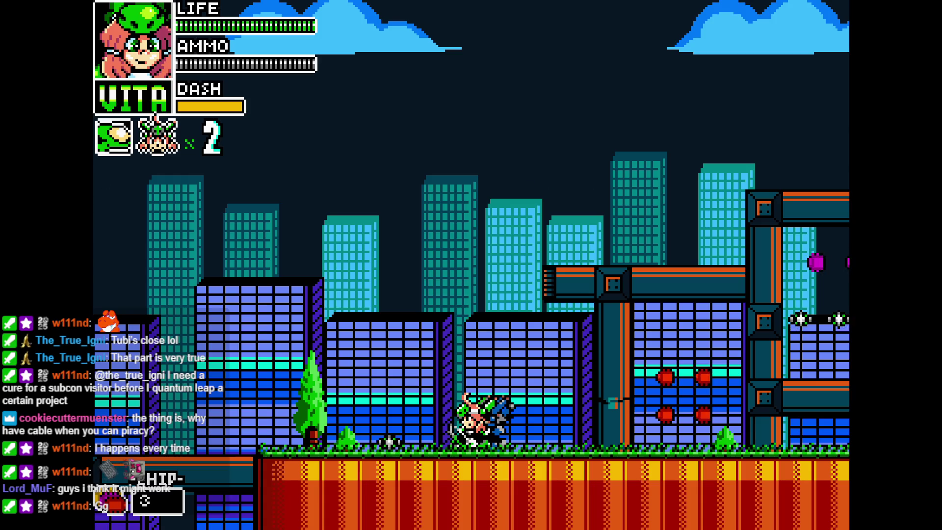
{"action": "key", "text": "Left"}
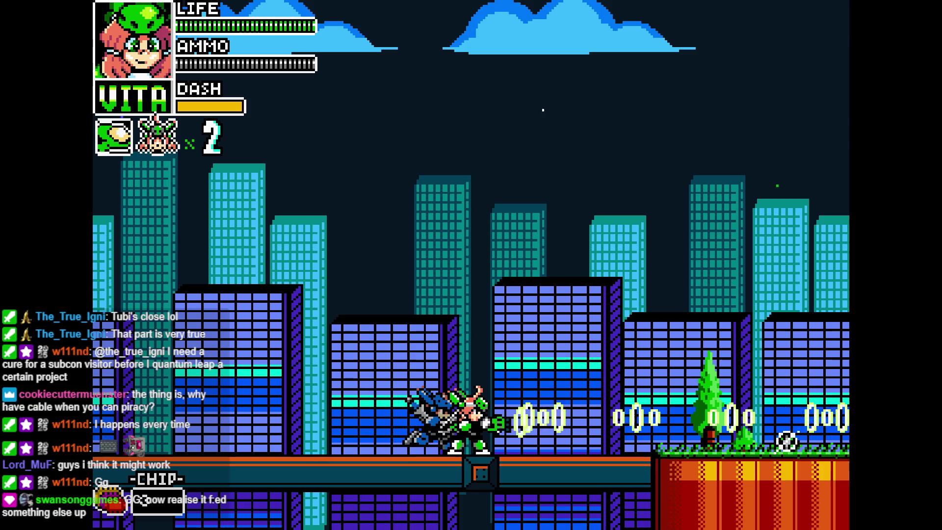
{"action": "key", "text": "Right"}
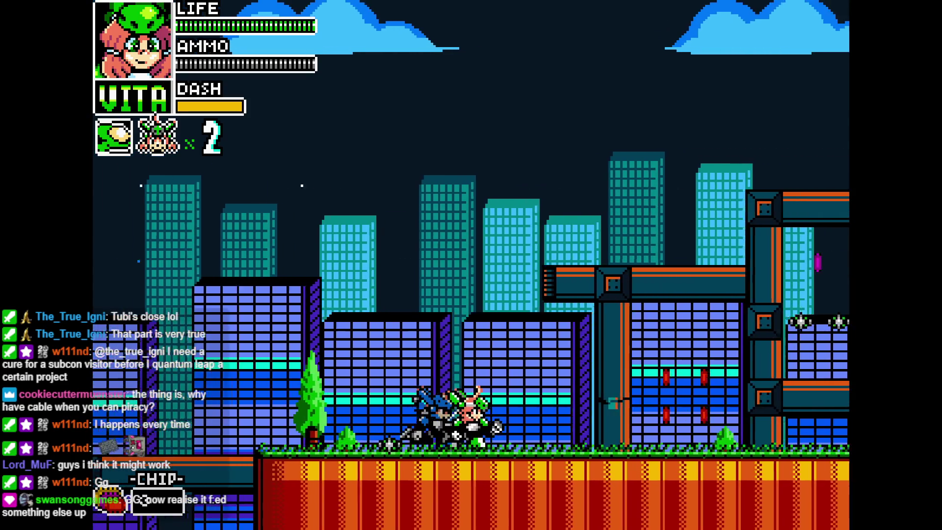
{"action": "key", "text": "x"}
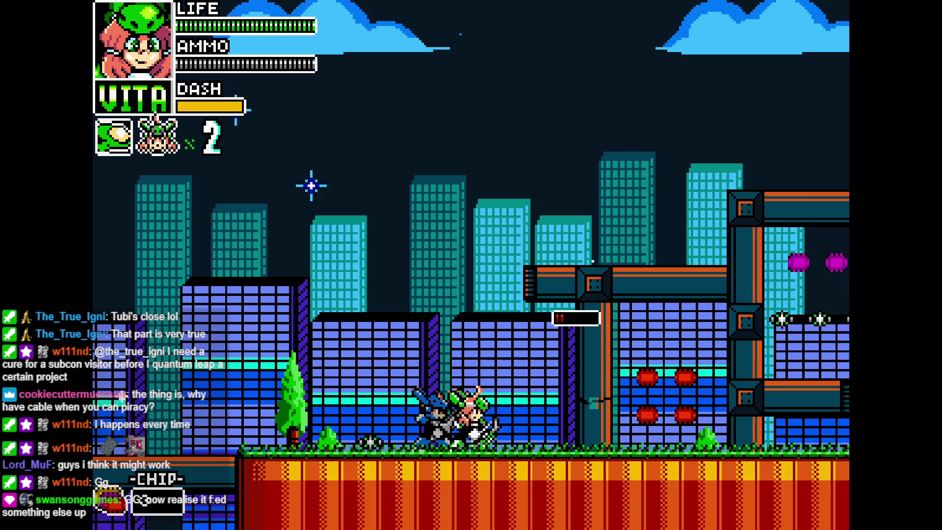
{"action": "key", "text": "Left"}
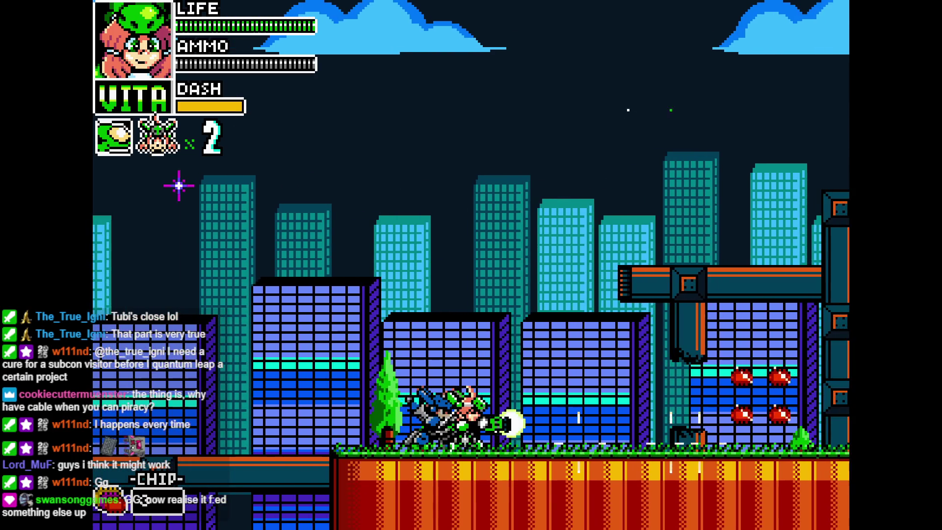
{"action": "key", "text": "x"}
{"action": "key", "text": "x"}
{"action": "key", "text": "x"}
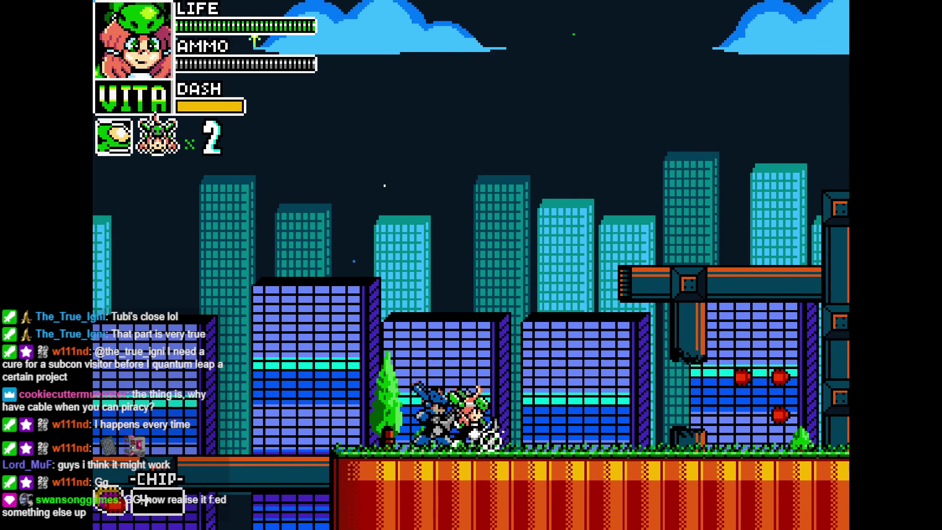
{"action": "key", "text": "x"}
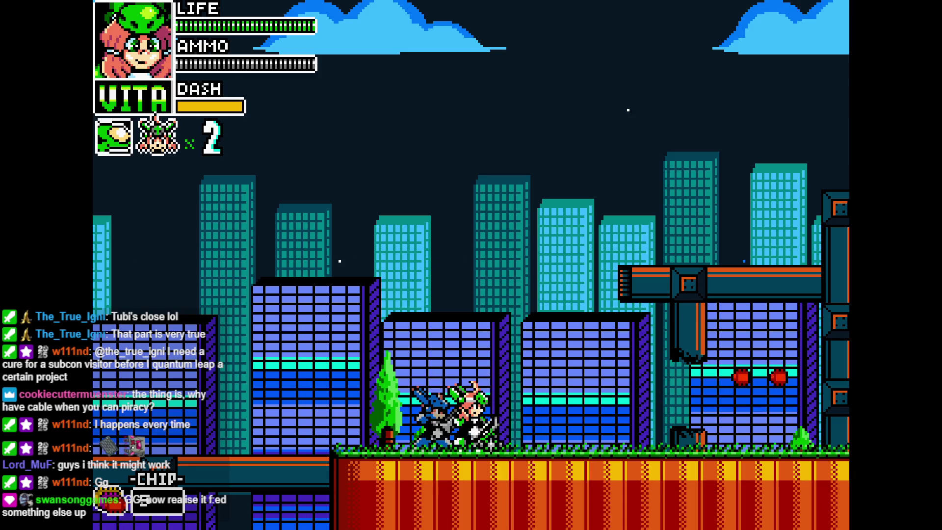
{"action": "key", "text": "x"}
{"action": "key", "text": "x"}
{"action": "key", "text": "x"}
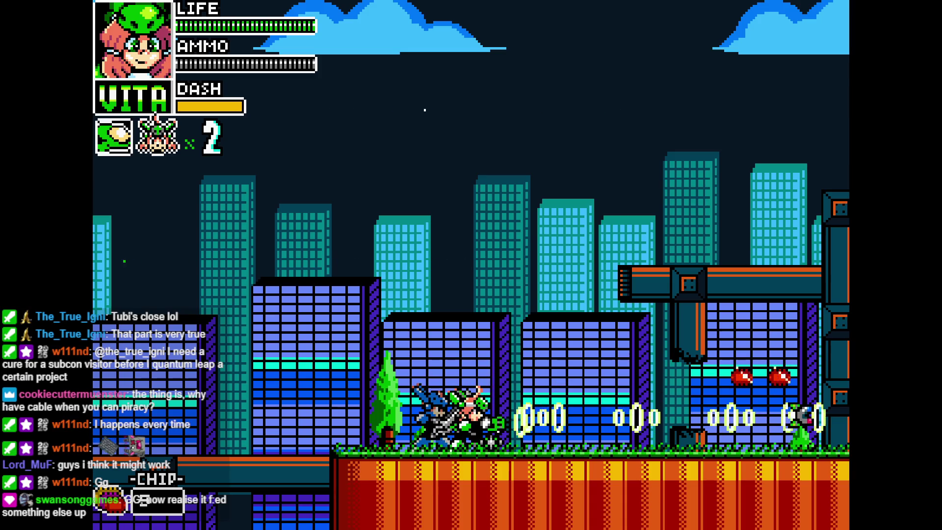
{"action": "key", "text": "Right"}
{"action": "key", "text": "Right"}
{"action": "key", "text": "Left"}
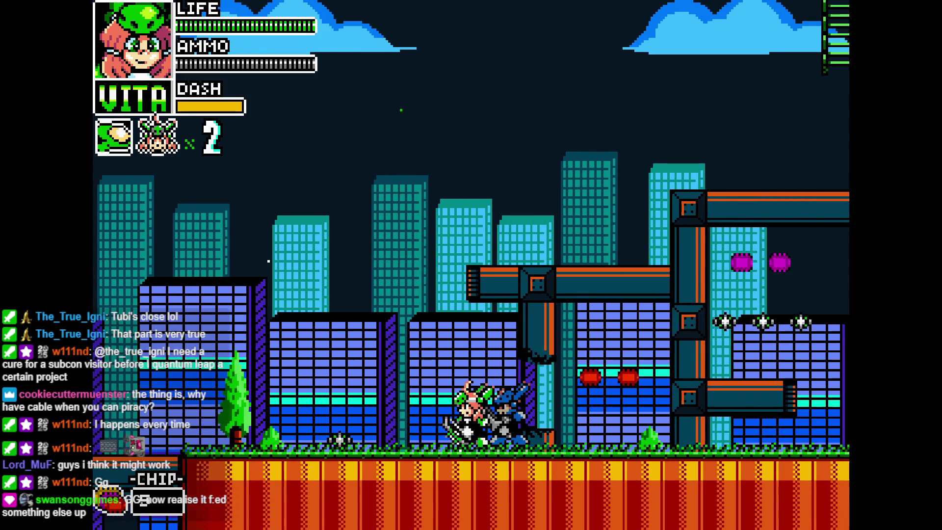
{"action": "key", "text": "Right"}
{"action": "key", "text": "x"}
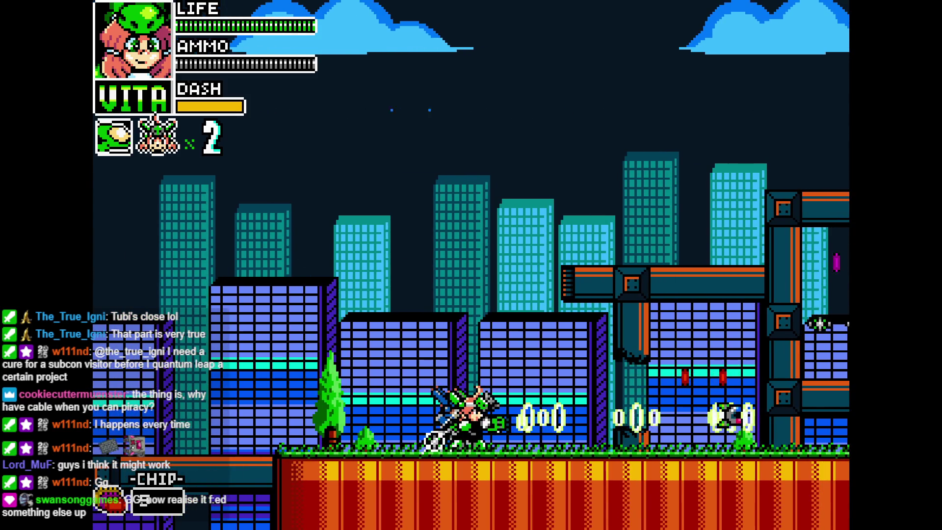
Step: Run across the pipe bridge, grab the ladder, drop back down and fire a charged shot right
{"action": "key", "text": "Right"}
{"action": "key", "text": "Right"}
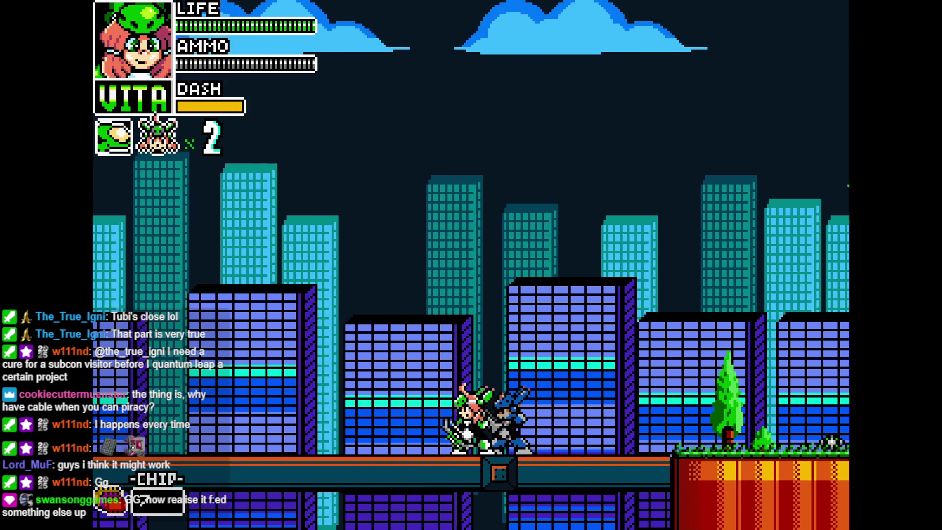
{"action": "key", "text": "Right"}
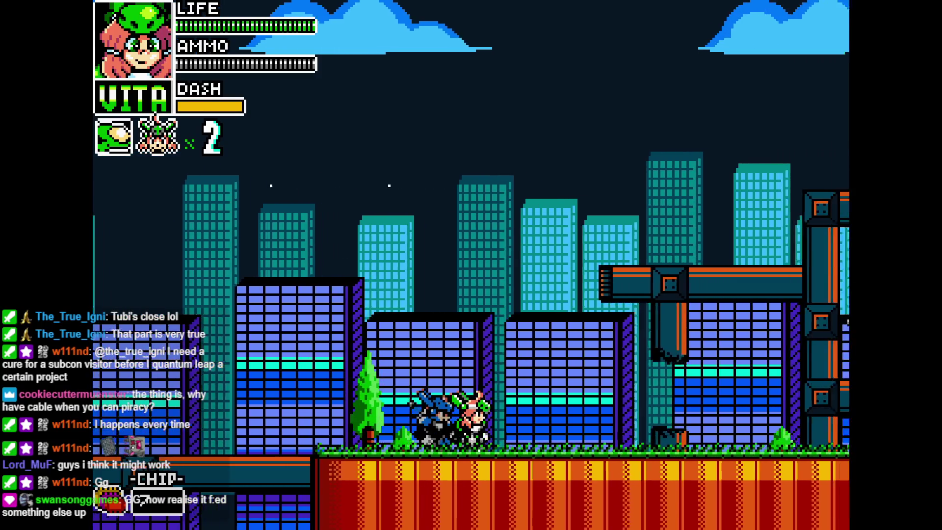
{"action": "key", "text": "space"}
{"action": "key", "text": "Up"}
{"action": "key", "text": "Down"}
{"action": "key", "text": "Right"}
{"action": "key", "text": "space"}
{"action": "key", "text": "x"}
Step: Jump between pipe platforms and green blocks, shoot an enemy, then open harpoon_effect and magnet_effect
{"action": "key", "text": "space"}
{"action": "key", "text": "Left"}
{"action": "key", "text": "Right"}
{"action": "key", "text": "space"}
{"action": "key", "text": "c"}
{"action": "key", "text": "space"}
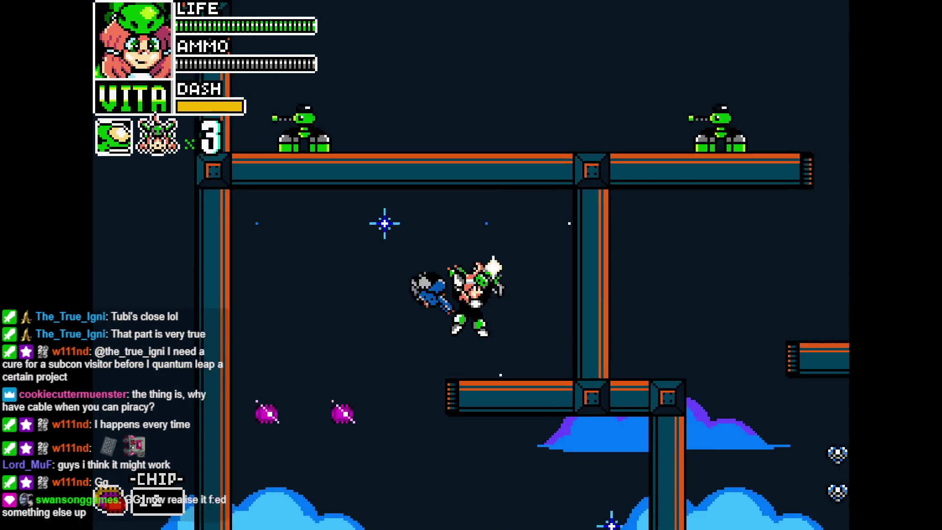
{"action": "key", "text": "Left"}
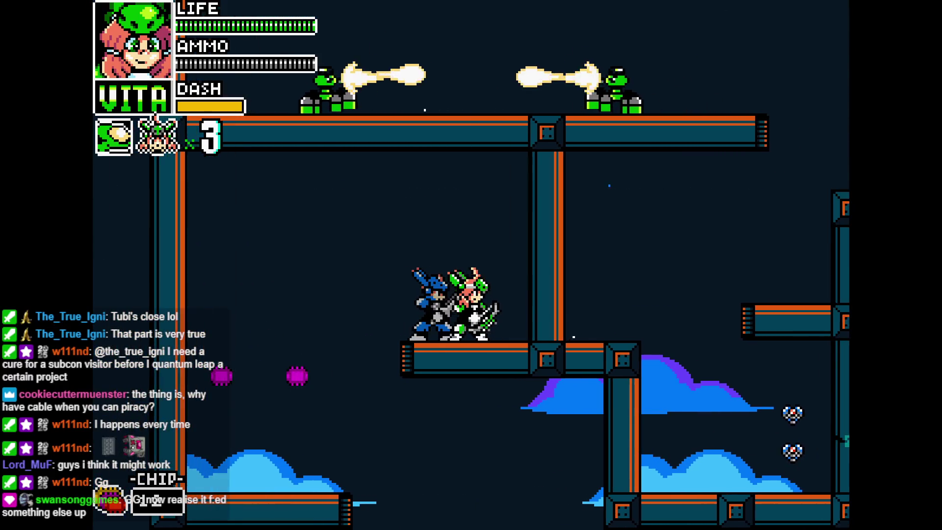
{"action": "key", "text": "Left"}
{"action": "key", "text": "space"}
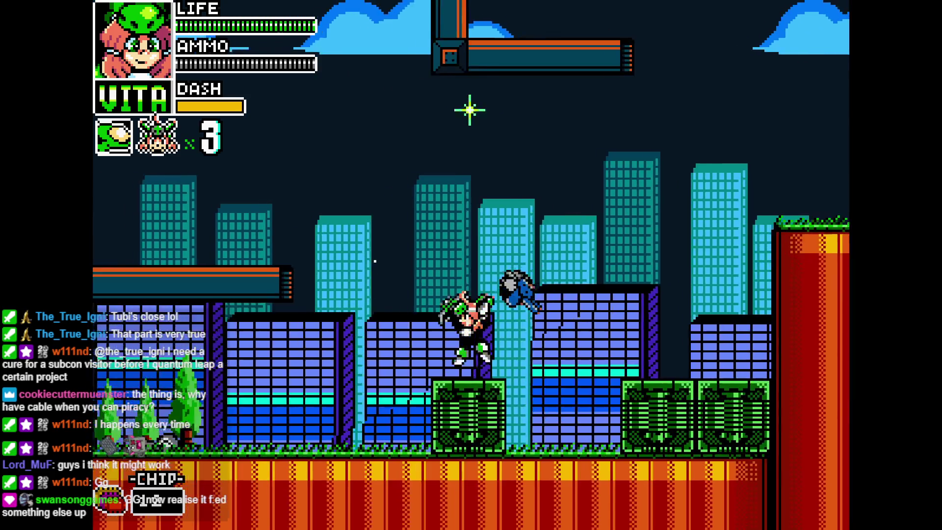
{"action": "key", "text": "Left"}
{"action": "key", "text": "x"}
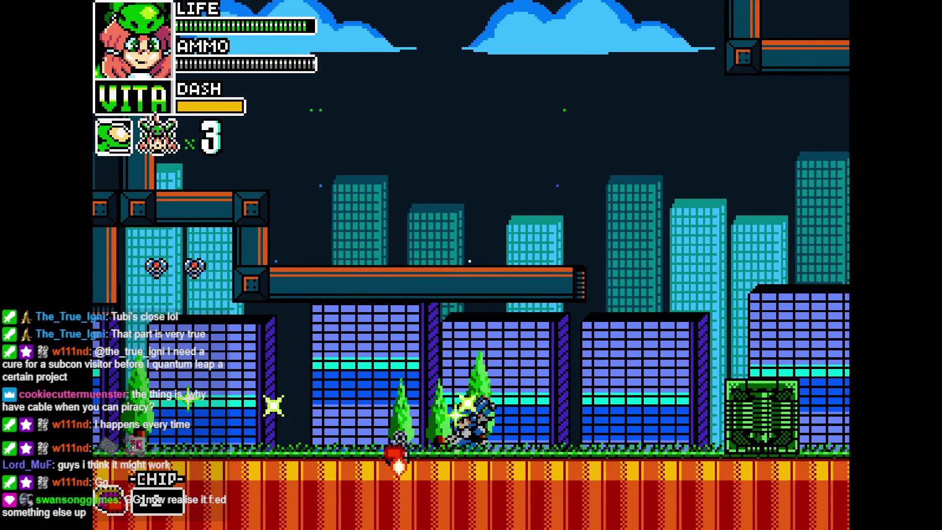
{"action": "key", "text": "Right"}
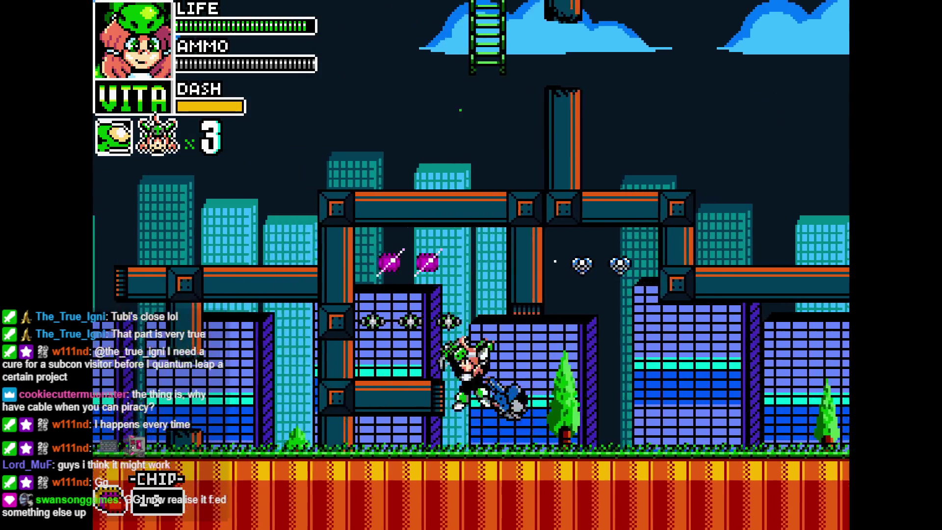
{"action": "key", "text": "space"}
{"action": "key", "text": "Right"}
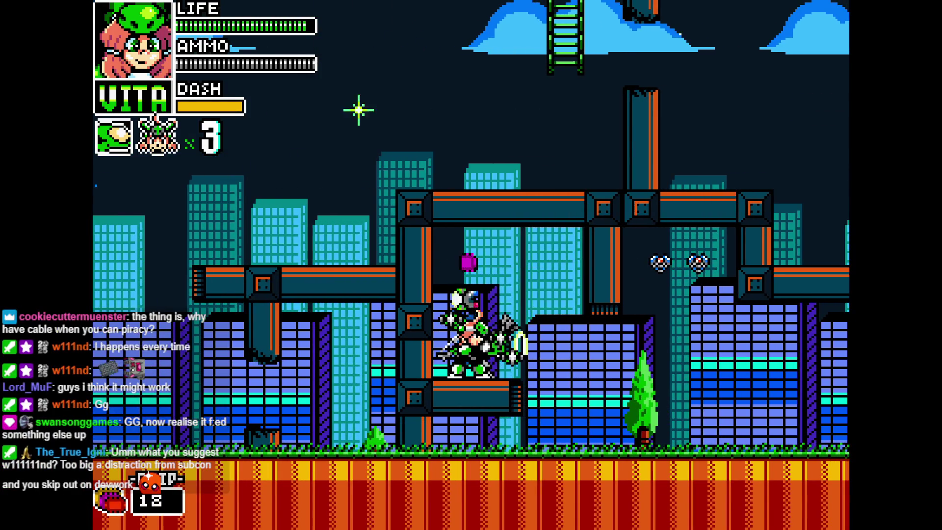
{"action": "key", "text": "Right"}
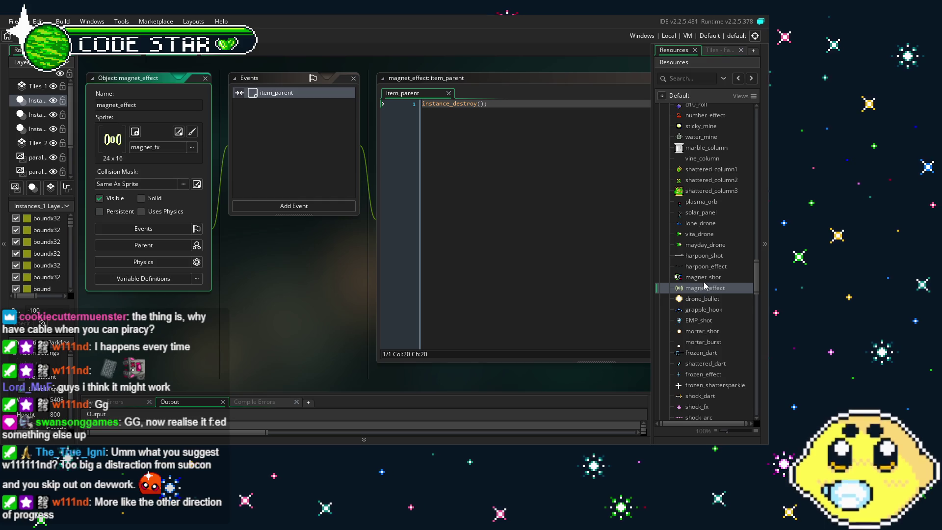
{"action": "double_click", "coordinate": [706, 266]}
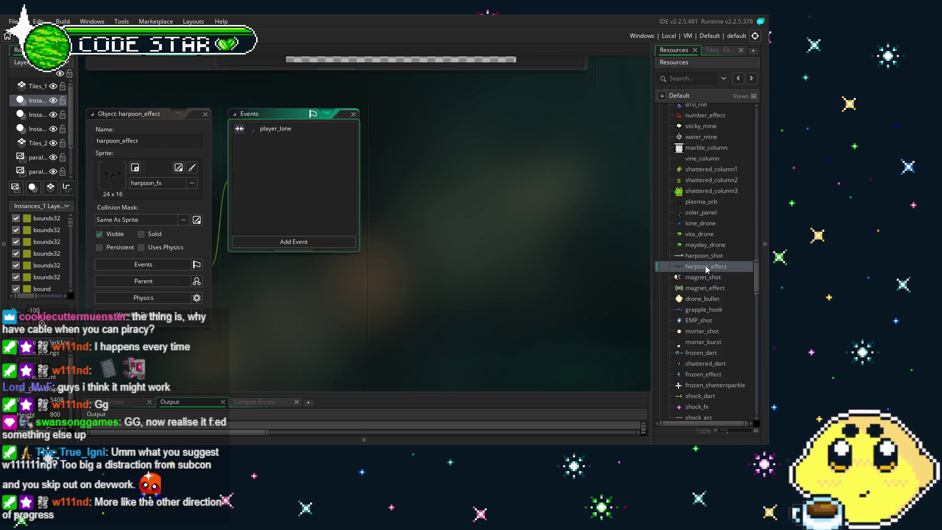
{"action": "double_click", "coordinate": [706, 289]}
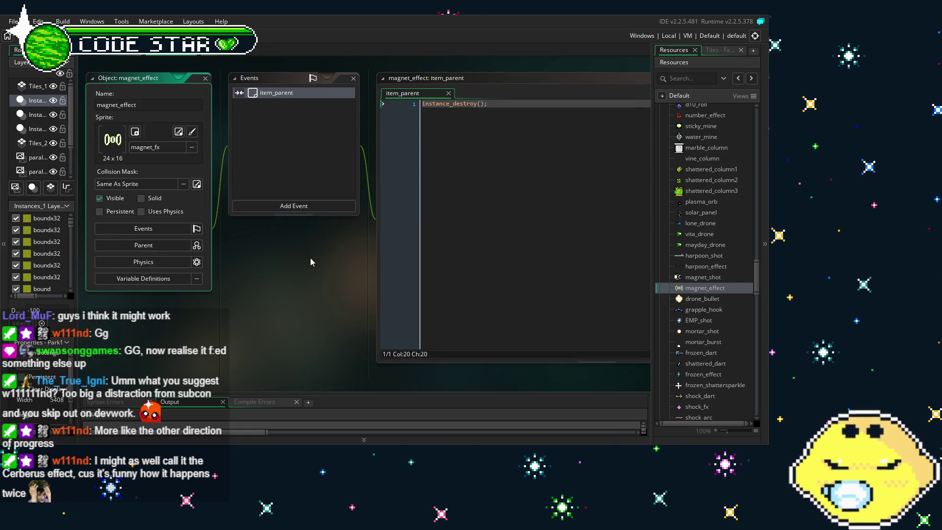
Step: Add a collision event with magnet_shot, found under WEP, to the magnet_effect object
{"action": "left_click", "coordinate": [294, 206]}
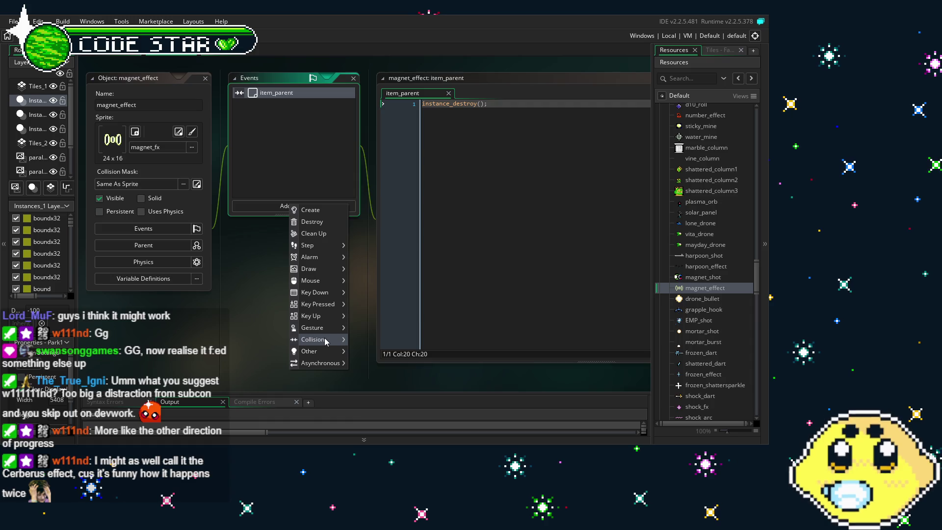
{"action": "mouse_move", "coordinate": [343, 340]}
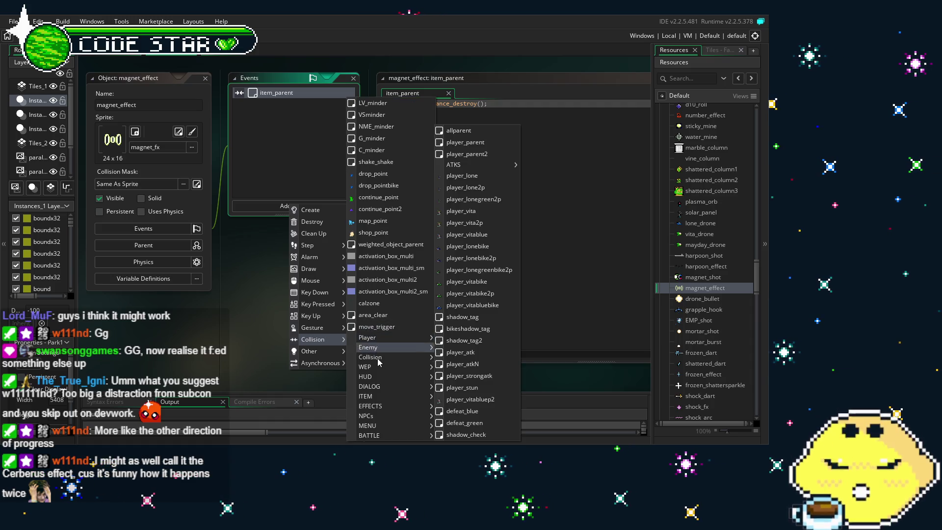
{"action": "mouse_move", "coordinate": [377, 359]}
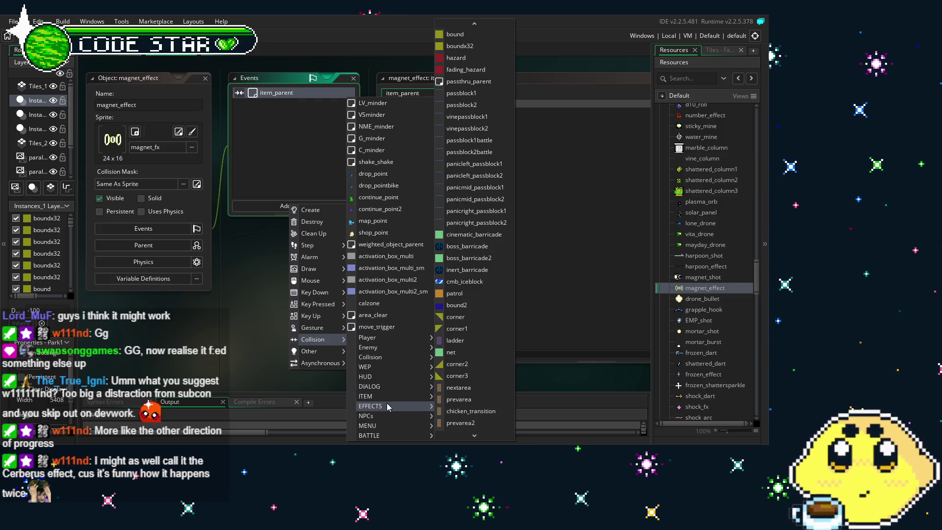
{"action": "mouse_move", "coordinate": [470, 435]}
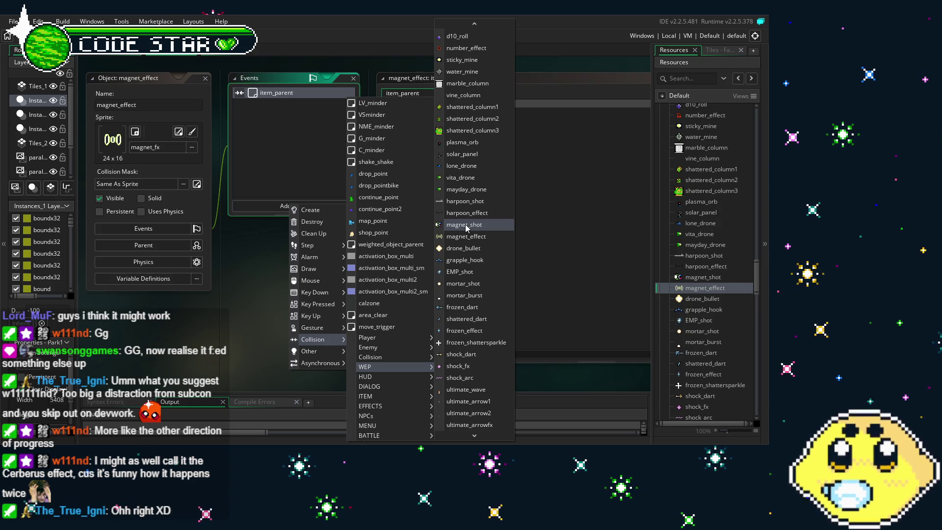
{"action": "left_click", "coordinate": [465, 226]}
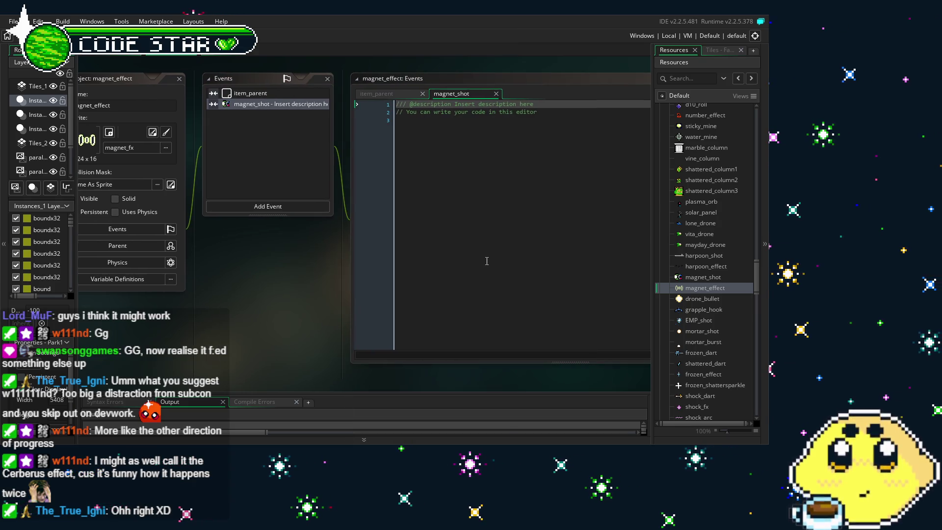
Step: Replace the collision placeholder with if (other.magnetized=1) {instance_destroy();} and save it
{"action": "left_click", "coordinate": [486, 262]}
{"action": "key", "text": "ctrl+a"}
{"action": "type", "text": "if (other.magnetized"}
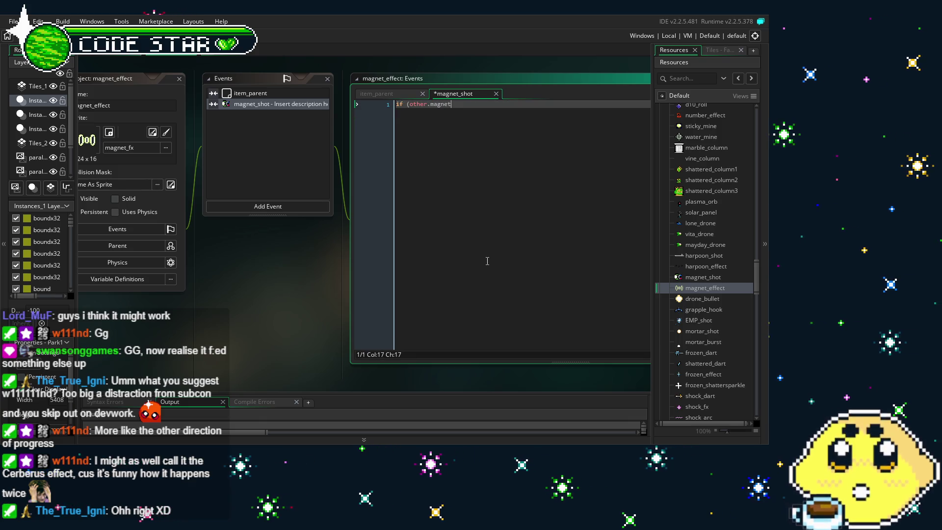
{"action": "type", "text": "=1) {in"}
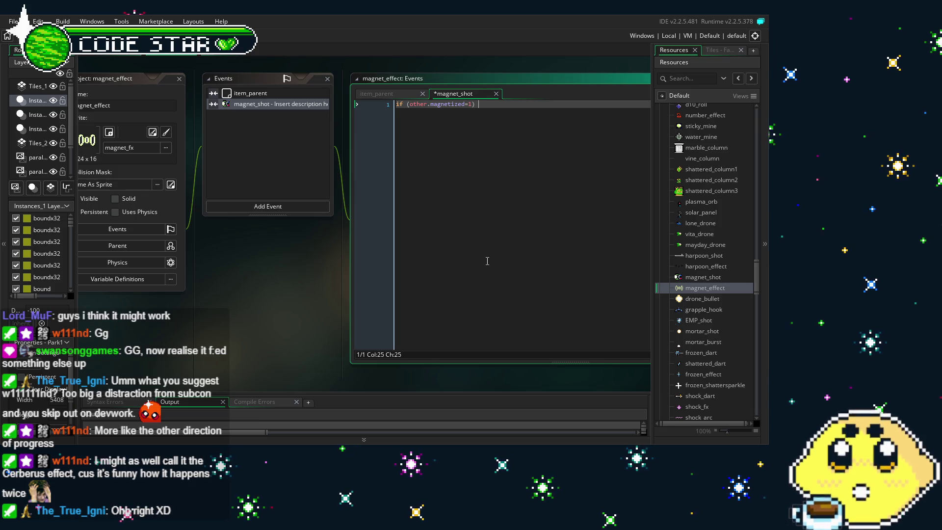
{"action": "type", "text": "stance_des"}
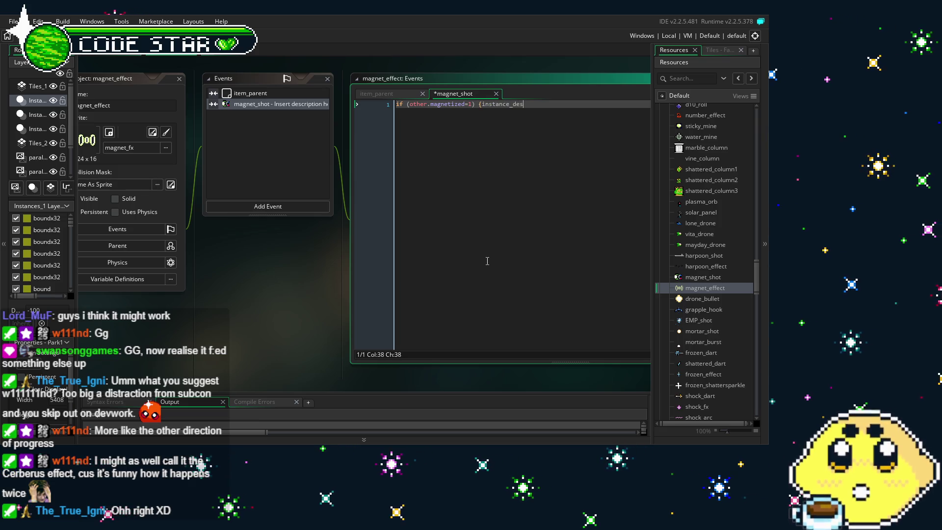
{"action": "type", "text": "troy();}"}
{"action": "key", "text": "ctrl+s"}
{"action": "left_click_drag", "start_coordinate": [300, 319], "coordinate": [379, 322]}
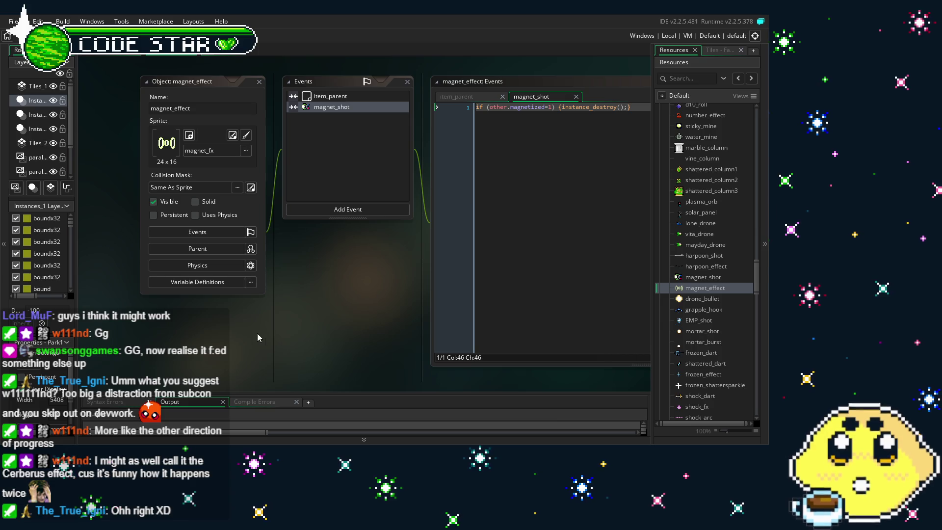
{"action": "left_click_drag", "start_coordinate": [258, 333], "coordinate": [192, 339]}
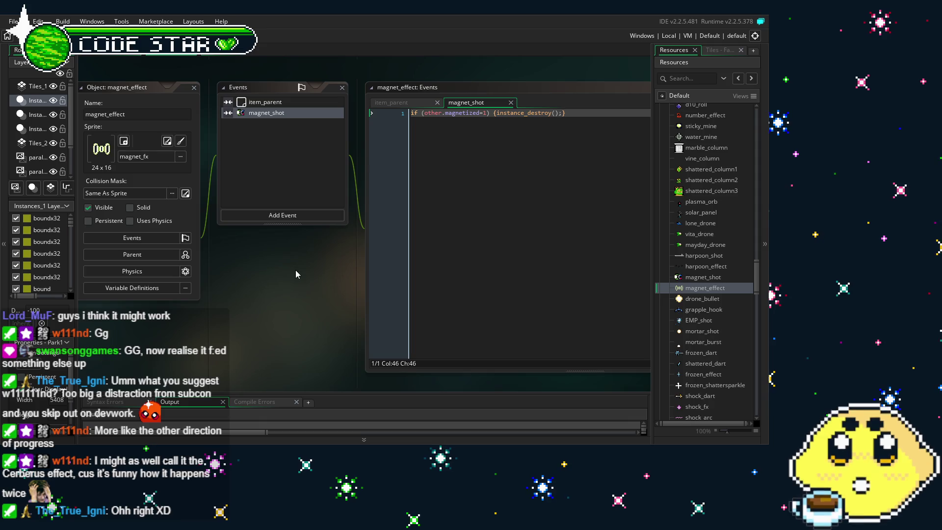
{"action": "left_click_drag", "start_coordinate": [289, 302], "coordinate": [275, 321]}
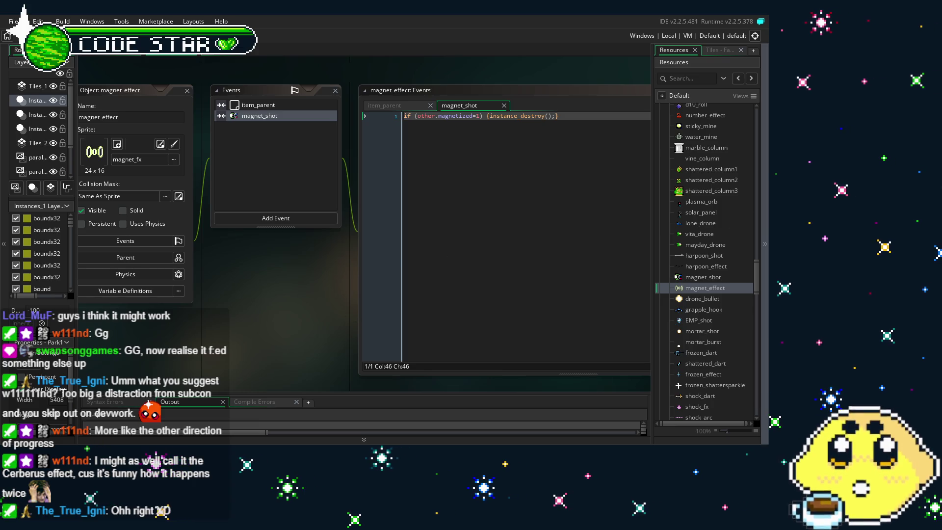
{"action": "mouse_move", "coordinate": [184, 332]}
{"action": "left_mouse_down"}
{"action": "mouse_move", "coordinate": [222, 336]}
{"action": "mouse_move", "coordinate": [231, 324]}
{"action": "left_mouse_up"}
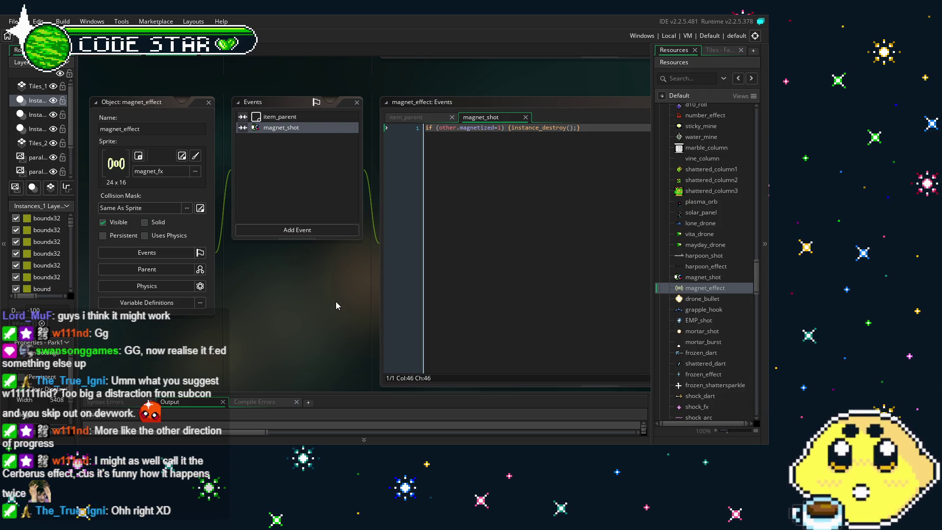
{"action": "scroll", "coordinate": [699, 293], "scroll_direction": "up", "scroll_amount": 10}
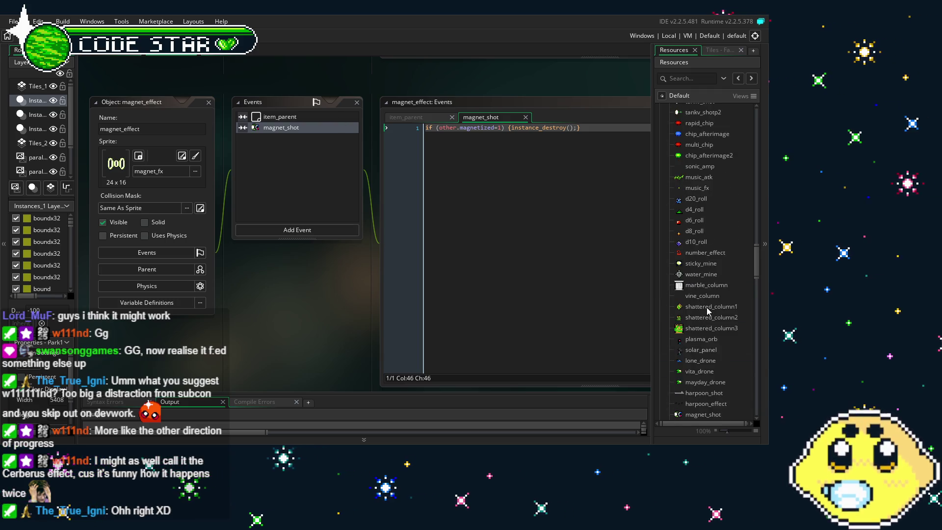
{"action": "scroll", "coordinate": [707, 310], "scroll_direction": "up", "scroll_amount": 7}
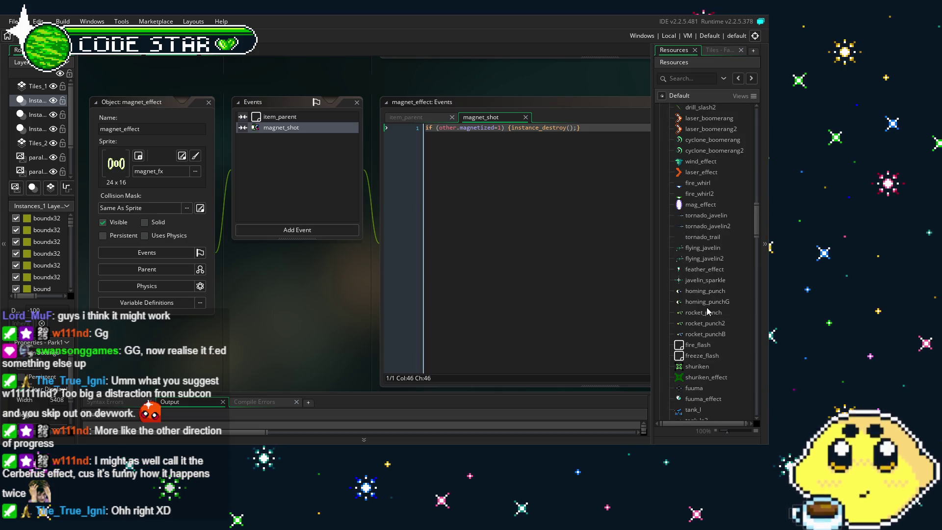
{"action": "scroll", "coordinate": [707, 310], "scroll_direction": "up", "scroll_amount": 5}
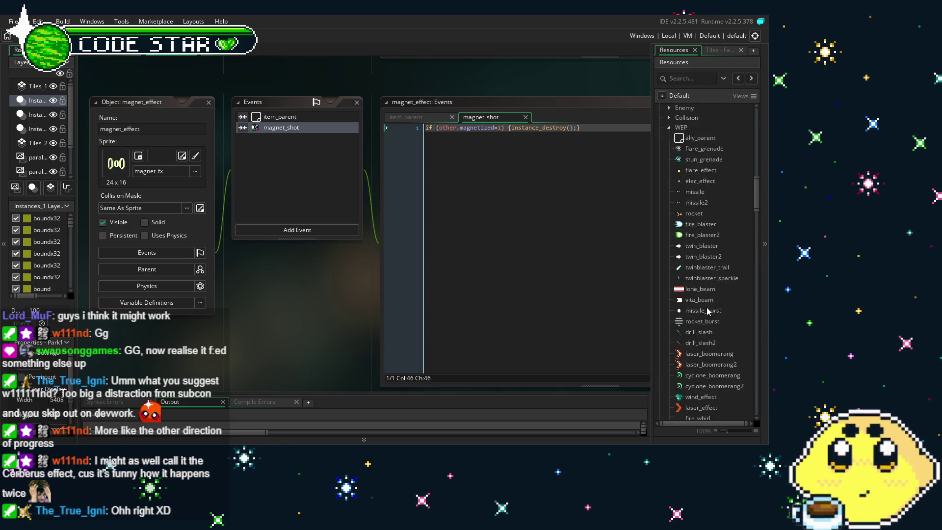
{"action": "left_click_drag", "start_coordinate": [319, 330], "coordinate": [378, 348]}
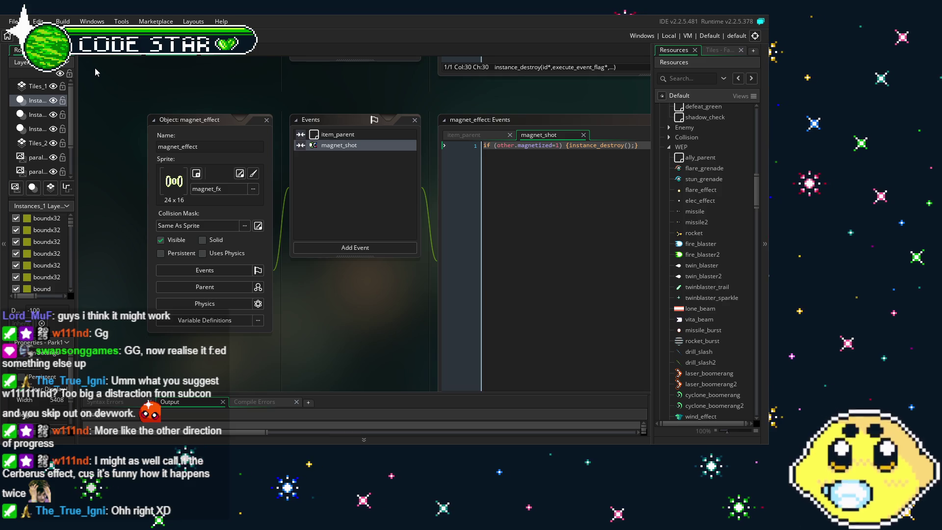
{"action": "left_click", "coordinate": [117, 59]}
{"action": "left_click", "coordinate": [182, 59]}
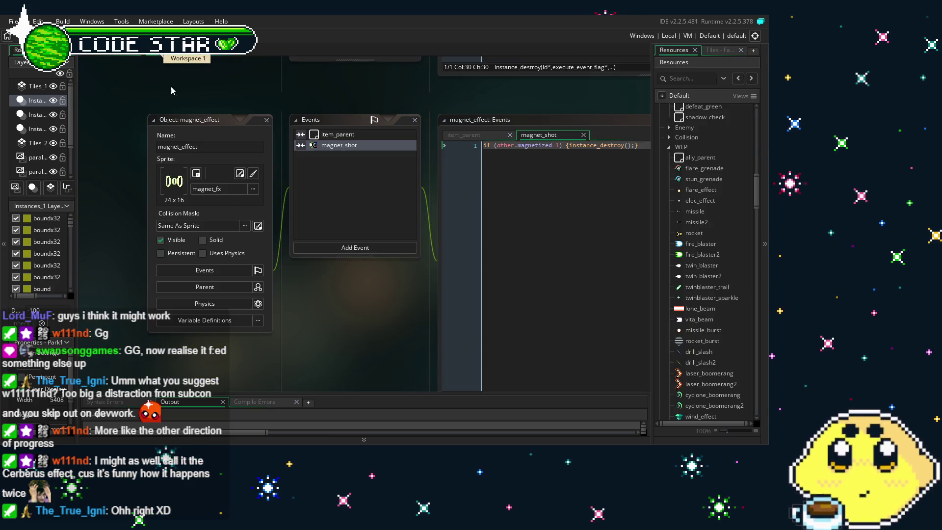
{"action": "mouse_move", "coordinate": [346, 343]}
{"action": "left_mouse_down"}
{"action": "mouse_move", "coordinate": [268, 284]}
{"action": "mouse_move", "coordinate": [354, 305]}
{"action": "mouse_move", "coordinate": [293, 305]}
{"action": "left_mouse_up"}
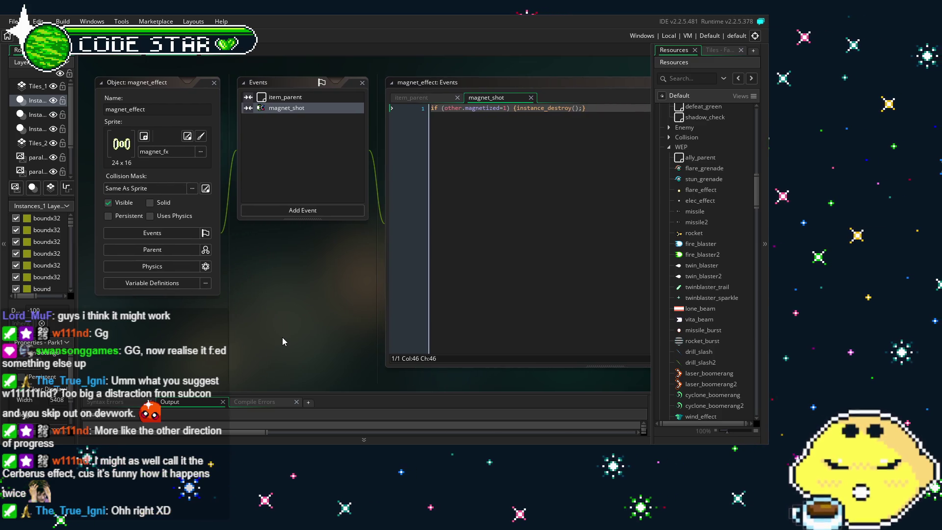
{"action": "left_click_drag", "start_coordinate": [219, 338], "coordinate": [259, 340]}
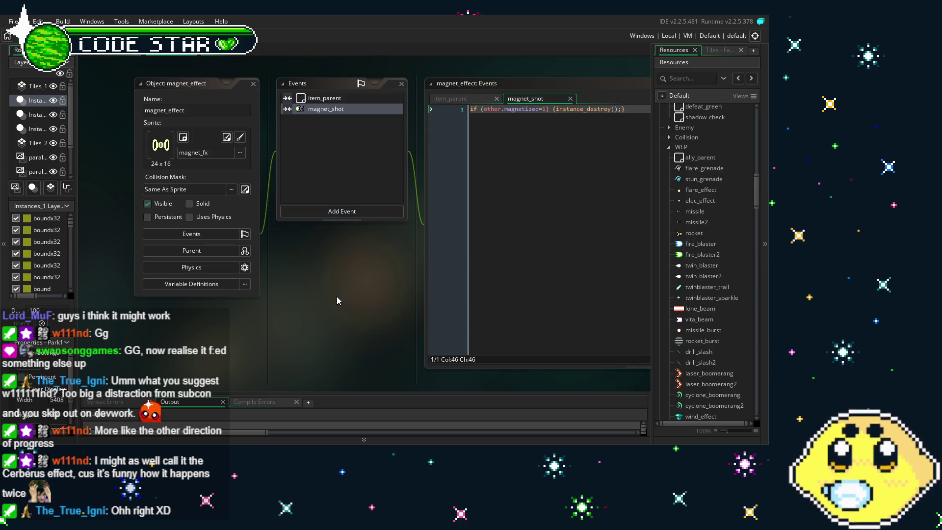
{"action": "left_click_drag", "start_coordinate": [337, 297], "coordinate": [285, 293]}
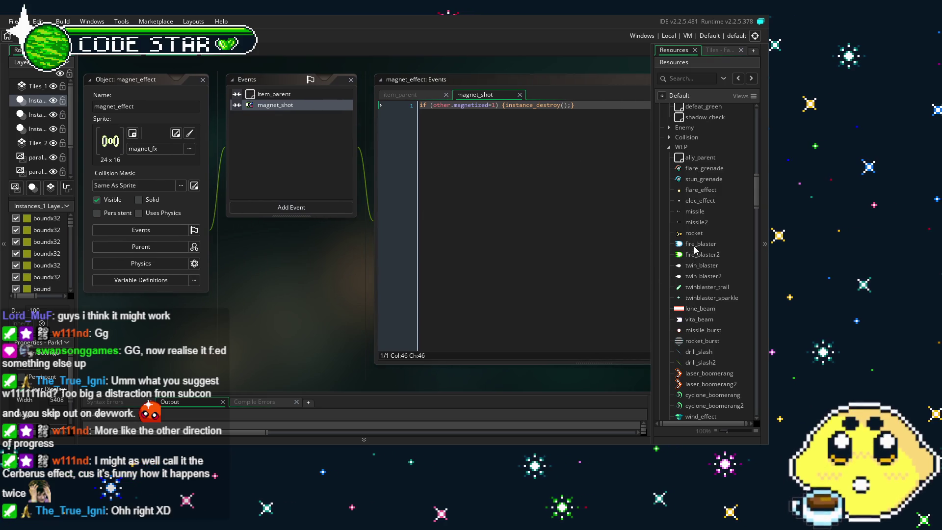
{"action": "scroll", "coordinate": [705, 211], "scroll_direction": "down", "scroll_amount": 3}
{"action": "scroll", "coordinate": [704, 211], "scroll_direction": "down", "scroll_amount": 7}
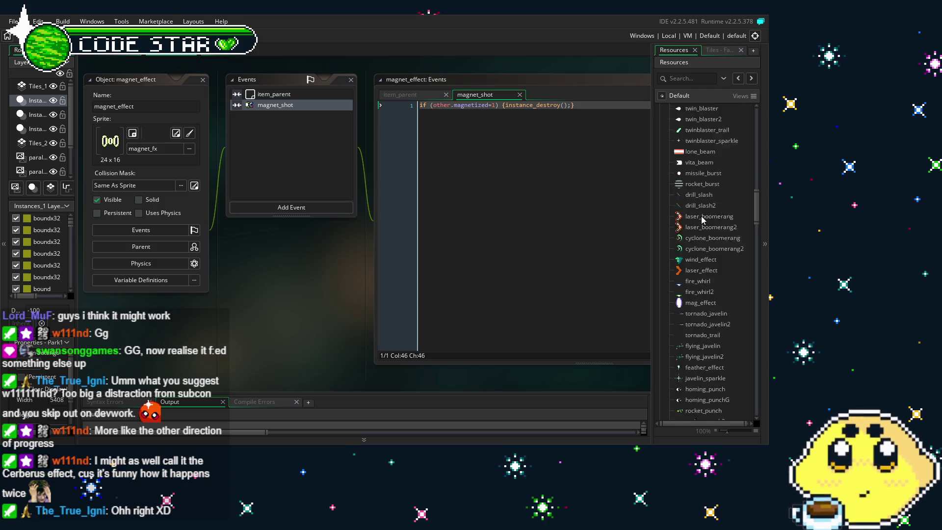
{"action": "scroll", "coordinate": [694, 258], "scroll_direction": "down", "scroll_amount": 8}
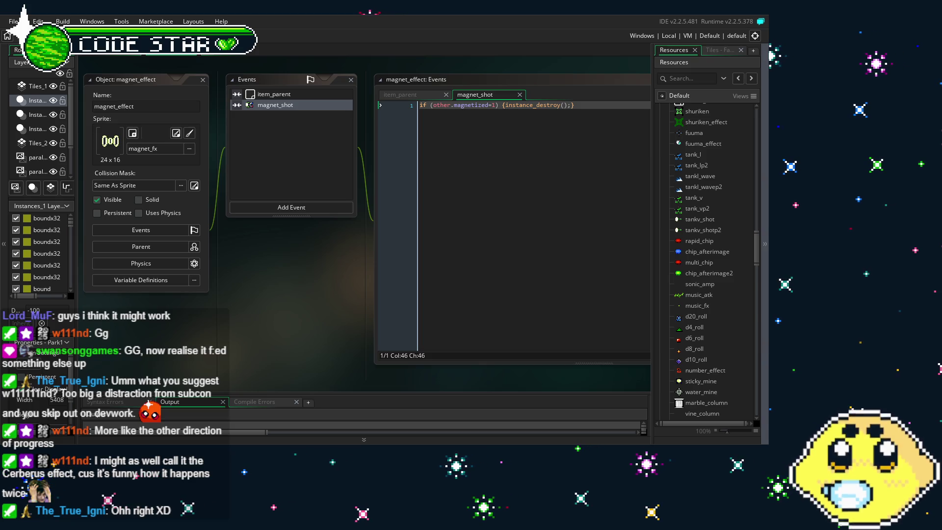
{"action": "scroll", "coordinate": [220, 328], "scroll_direction": "down", "scroll_amount": 1}
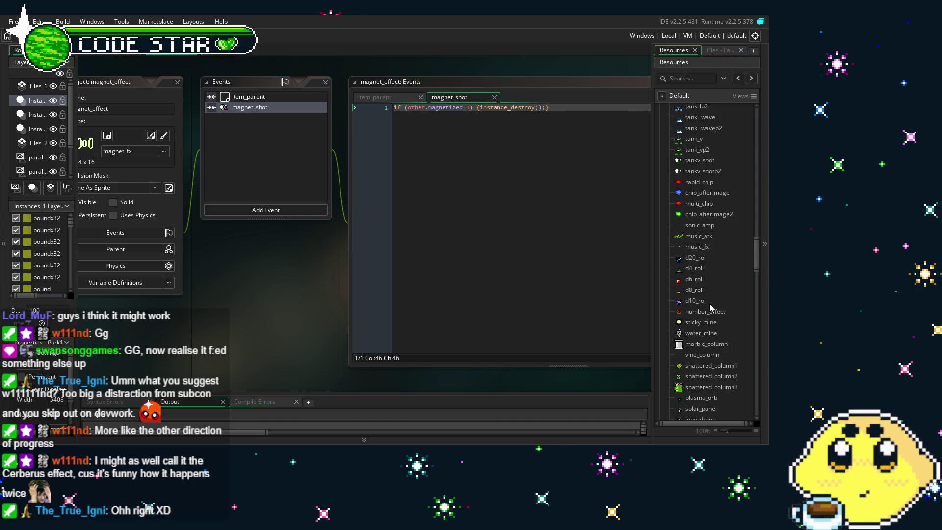
{"action": "scroll", "coordinate": [709, 304], "scroll_direction": "down", "scroll_amount": 5}
{"action": "scroll", "coordinate": [709, 304], "scroll_direction": "down", "scroll_amount": 2}
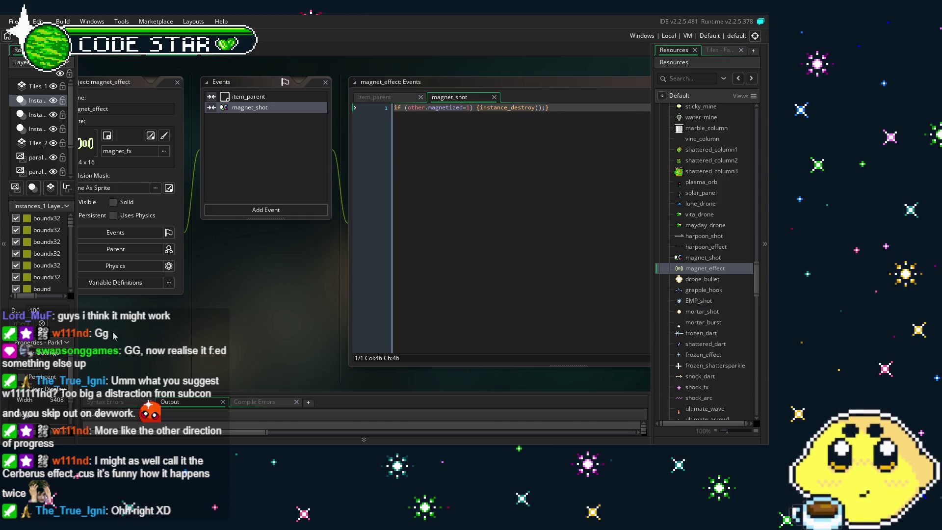
{"action": "scroll", "coordinate": [218, 338], "scroll_direction": "up", "scroll_amount": 1}
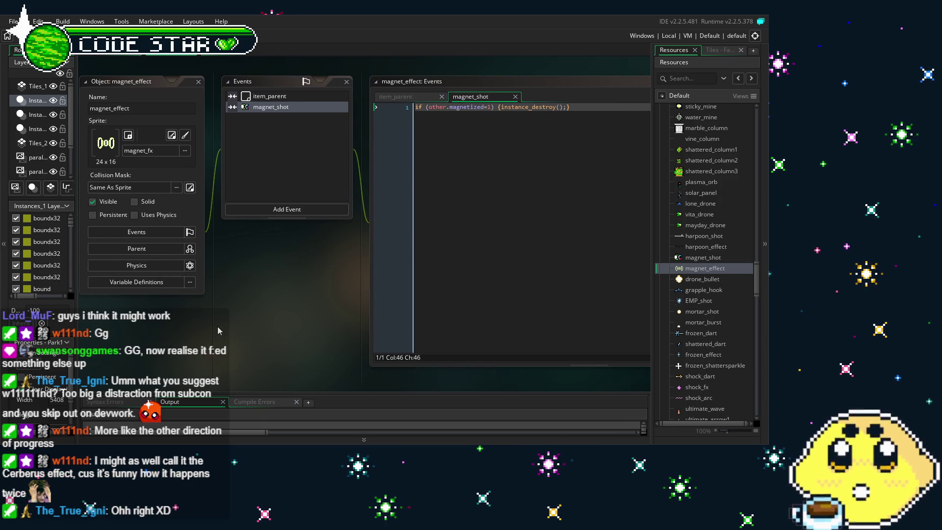
{"action": "left_click_drag", "start_coordinate": [218, 327], "coordinate": [186, 327]}
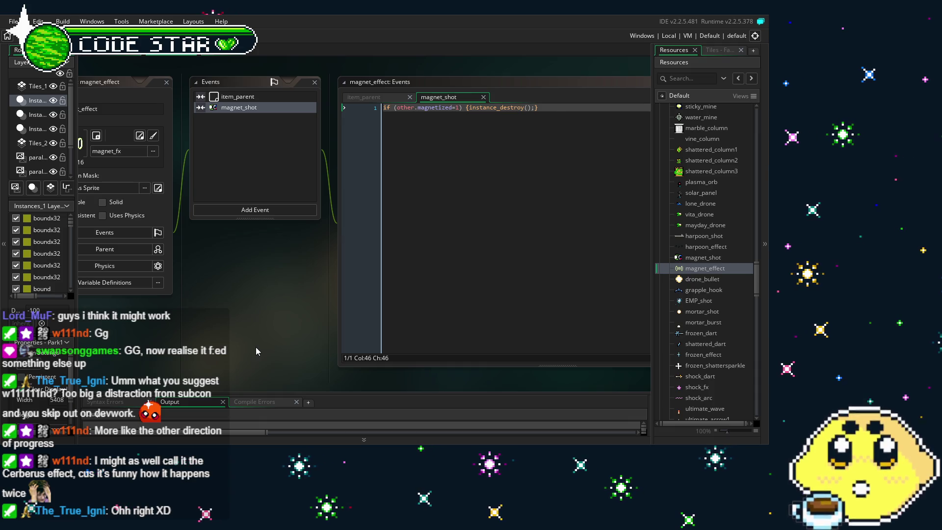
{"action": "left_click_drag", "start_coordinate": [176, 339], "coordinate": [145, 339]}
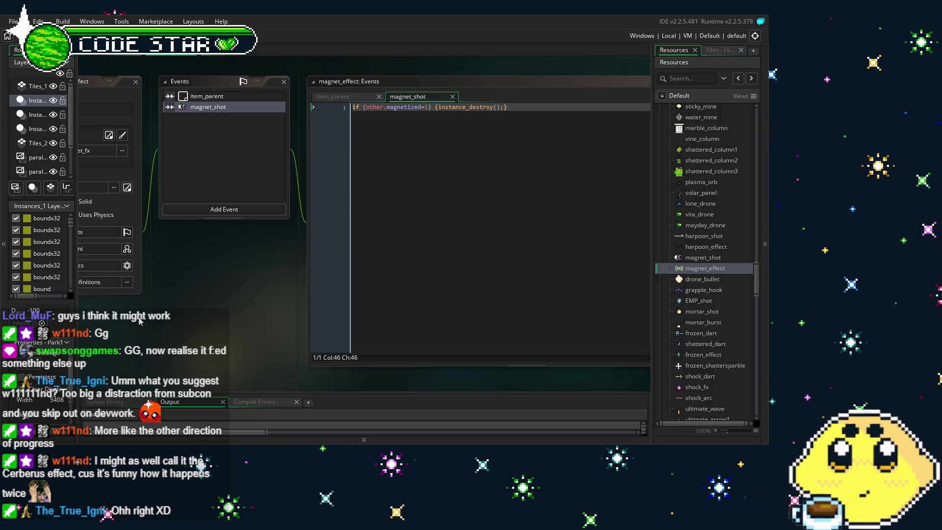
{"action": "left_click", "coordinate": [226, 104]}
{"action": "left_click", "coordinate": [227, 106]}
{"action": "left_click", "coordinate": [240, 106]}
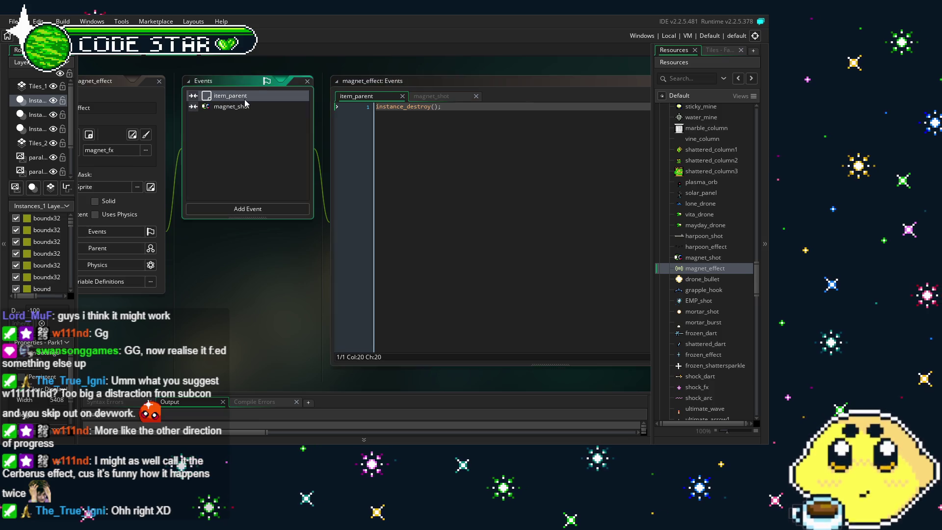
{"action": "left_click", "coordinate": [254, 108]}
{"action": "left_click_drag", "start_coordinate": [256, 237], "coordinate": [253, 237]}
{"action": "scroll", "coordinate": [680, 288], "scroll_direction": "up", "scroll_amount": 10}
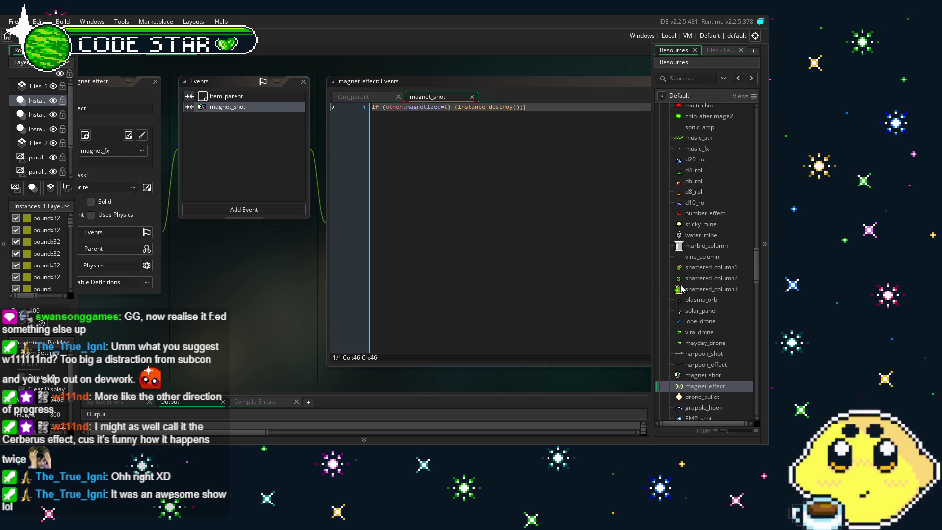
{"action": "scroll", "coordinate": [680, 289], "scroll_direction": "up", "scroll_amount": 3}
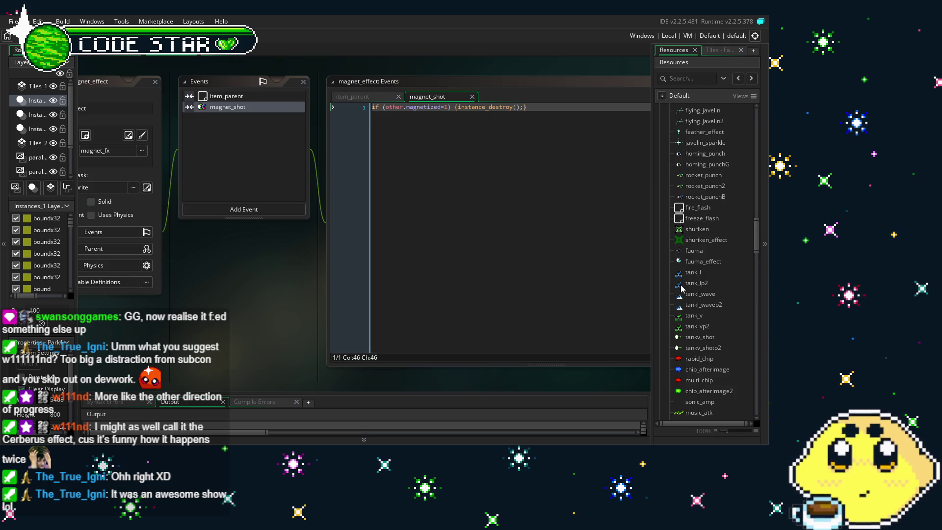
{"action": "scroll", "coordinate": [684, 291], "scroll_direction": "up", "scroll_amount": 1}
{"action": "scroll", "coordinate": [687, 292], "scroll_direction": "up", "scroll_amount": 3}
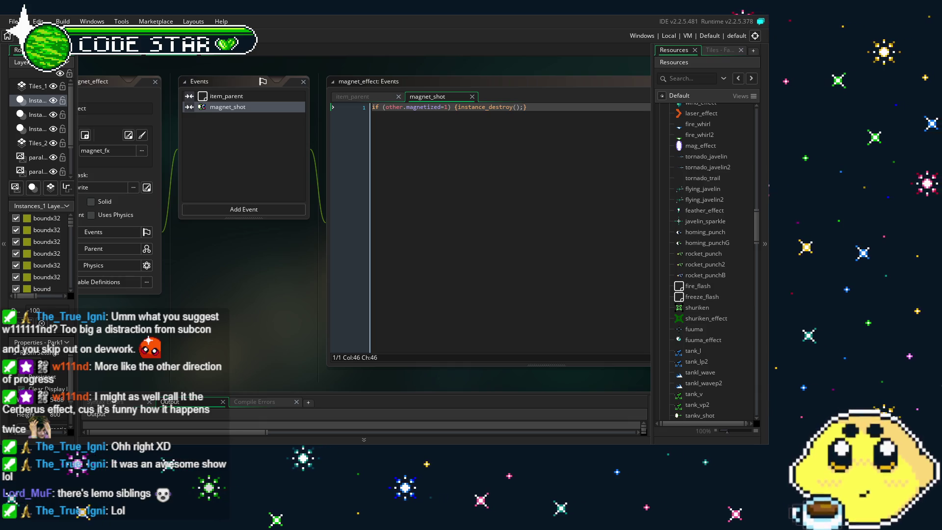
{"action": "mouse_move", "coordinate": [224, 343]}
{"action": "left_mouse_down"}
{"action": "mouse_move", "coordinate": [287, 350]}
{"action": "mouse_move", "coordinate": [259, 299]}
{"action": "left_mouse_up"}
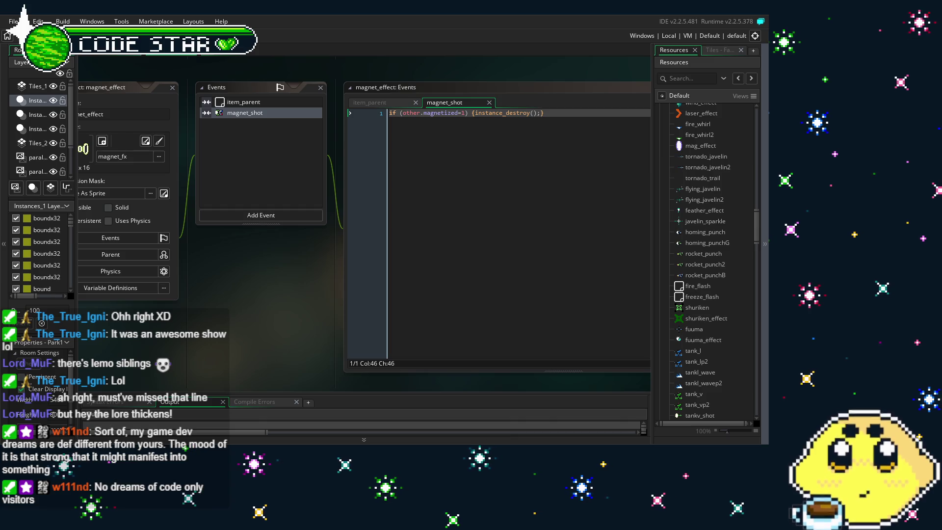
{"action": "mouse_move", "coordinate": [265, 331]}
{"action": "left_mouse_down"}
{"action": "mouse_move", "coordinate": [322, 337]}
{"action": "mouse_move", "coordinate": [288, 335]}
{"action": "mouse_move", "coordinate": [281, 310]}
{"action": "mouse_move", "coordinate": [269, 310]}
{"action": "left_mouse_up"}
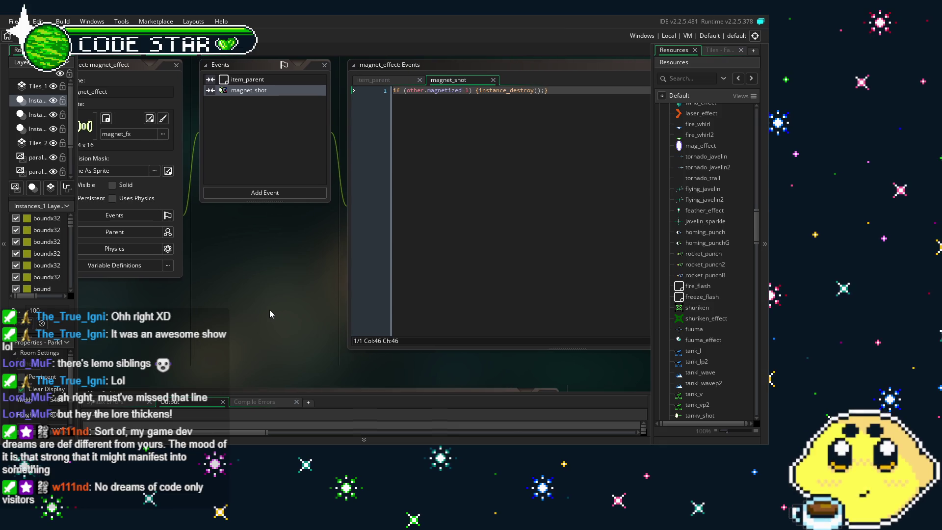
{"action": "scroll", "coordinate": [726, 349], "scroll_direction": "up", "scroll_amount": 15}
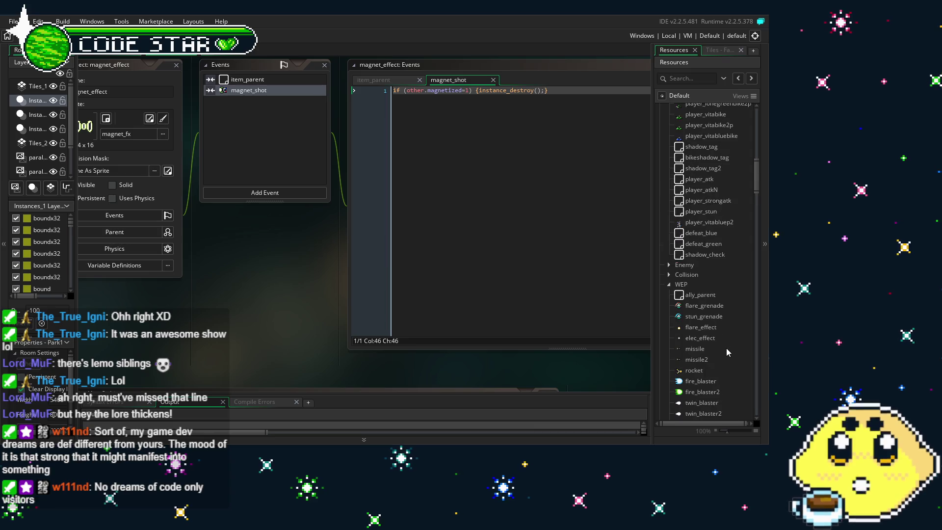
{"action": "scroll", "coordinate": [205, 337], "scroll_direction": "up", "scroll_amount": 1}
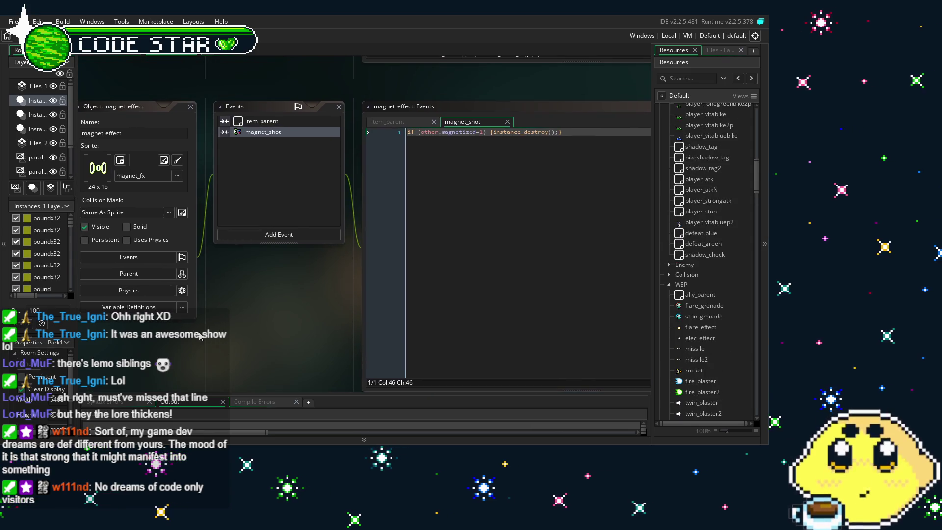
{"action": "left_click", "coordinate": [264, 122]}
{"action": "left_click", "coordinate": [273, 134]}
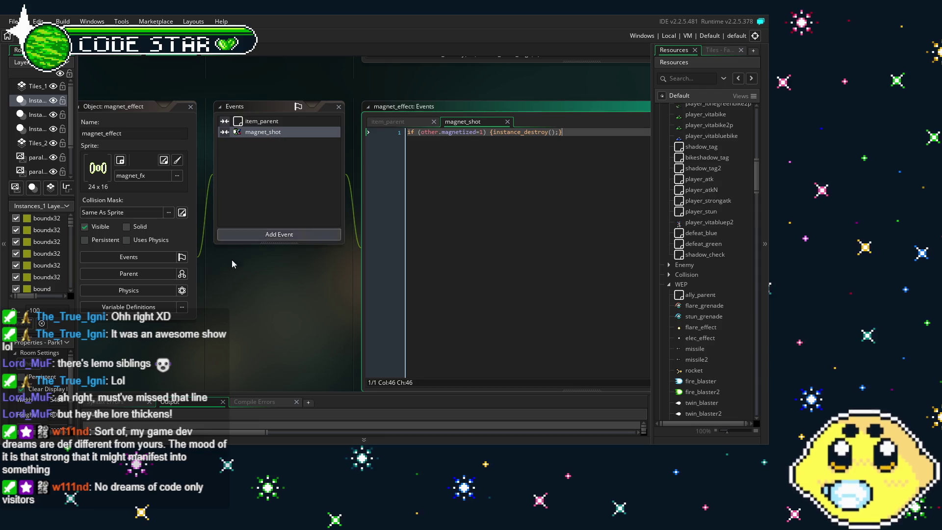
{"action": "scroll", "coordinate": [235, 248], "scroll_direction": "down", "scroll_amount": 1}
{"action": "scroll", "coordinate": [711, 412], "scroll_direction": "down", "scroll_amount": 3}
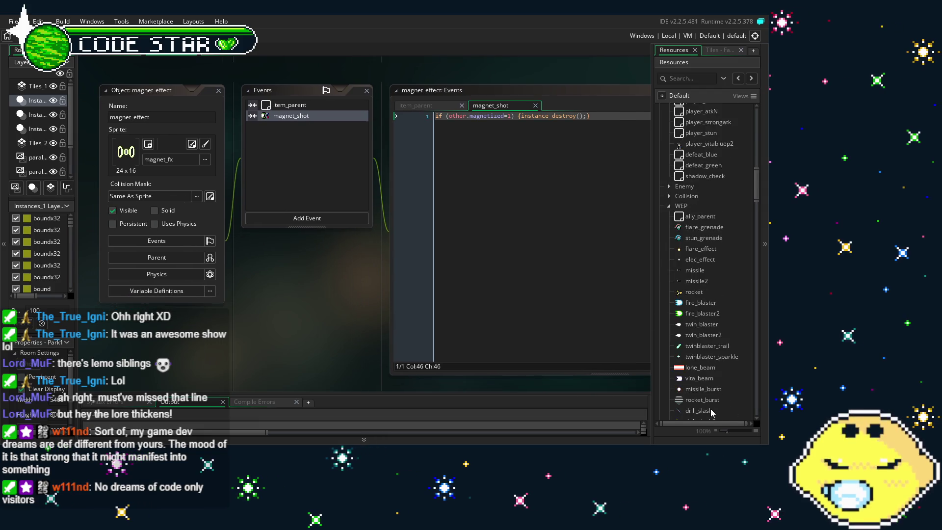
{"action": "scroll", "coordinate": [705, 373], "scroll_direction": "up", "scroll_amount": 3}
{"action": "scroll", "coordinate": [703, 356], "scroll_direction": "up", "scroll_amount": 5}
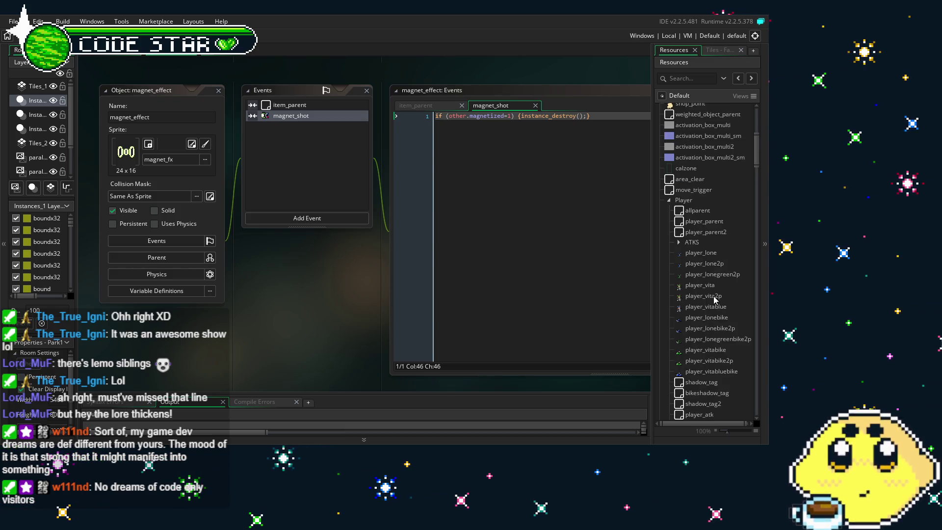
{"action": "scroll", "coordinate": [713, 298], "scroll_direction": "down", "scroll_amount": 1}
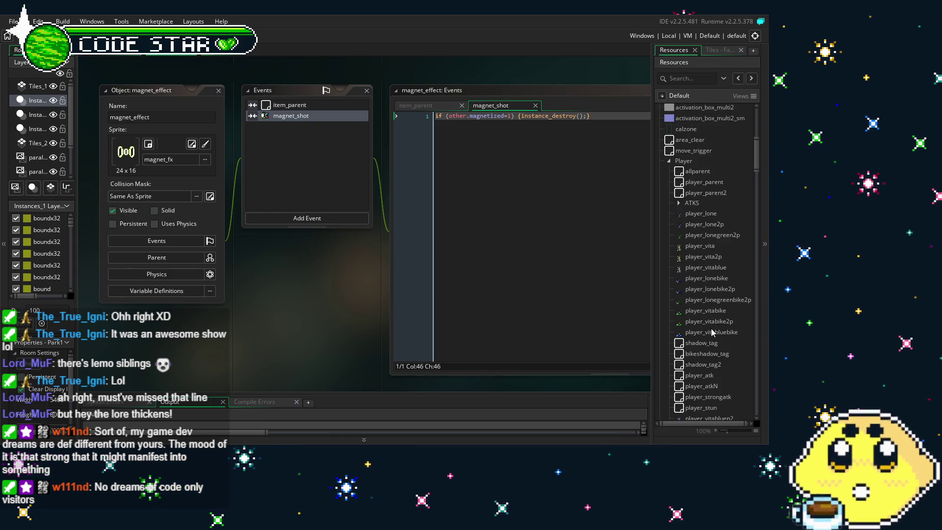
{"action": "double_click", "coordinate": [701, 247]}
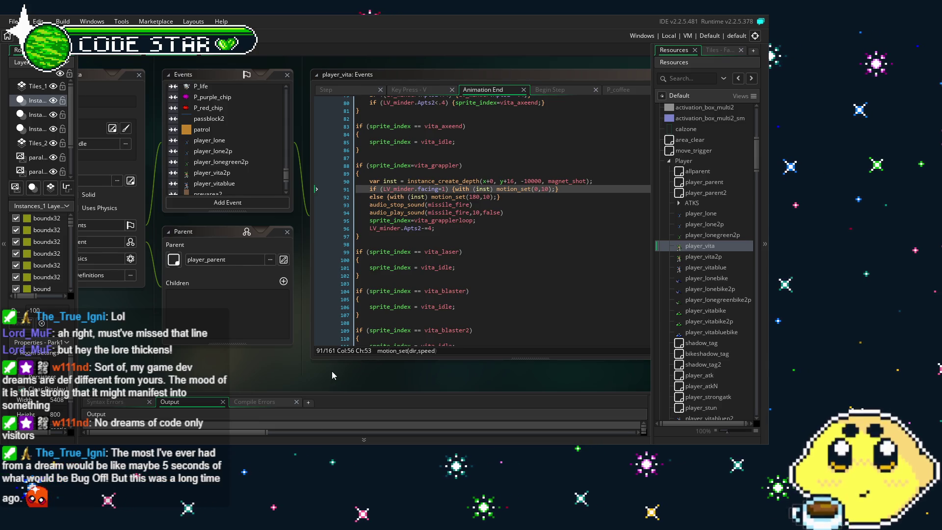
Step: Pan and scroll the workspace to review player_vita's Animation End code
{"action": "scroll", "coordinate": [428, 200], "scroll_direction": "right", "scroll_amount": 2}
{"action": "scroll", "coordinate": [427, 200], "scroll_direction": "down", "scroll_amount": 3}
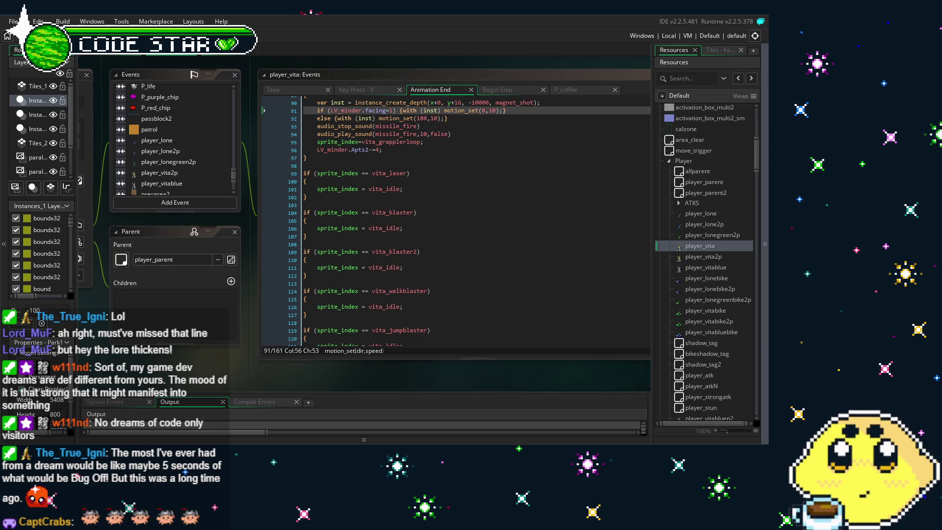
{"action": "mouse_move", "coordinate": [201, 371]}
{"action": "left_mouse_down"}
{"action": "mouse_move", "coordinate": [232, 365]}
{"action": "mouse_move", "coordinate": [216, 364]}
{"action": "left_mouse_up"}
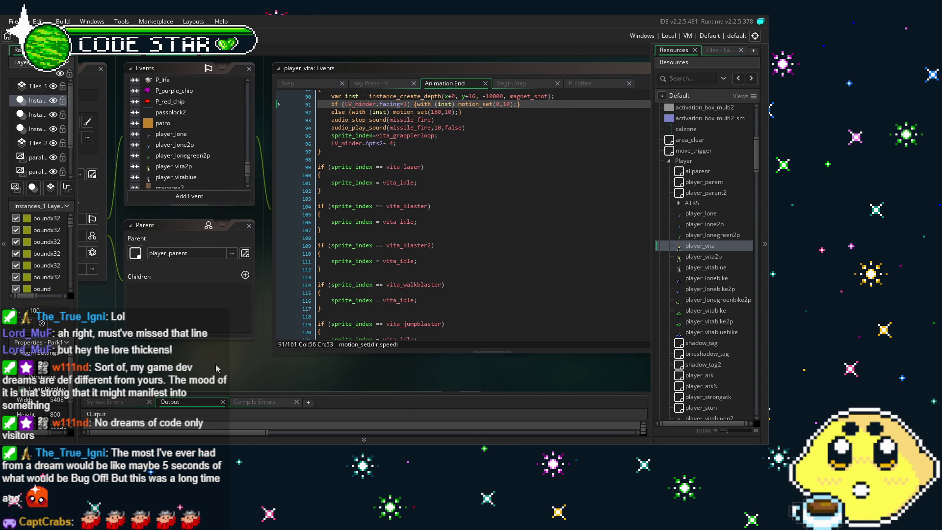
{"action": "left_click_drag", "start_coordinate": [211, 367], "coordinate": [237, 369]}
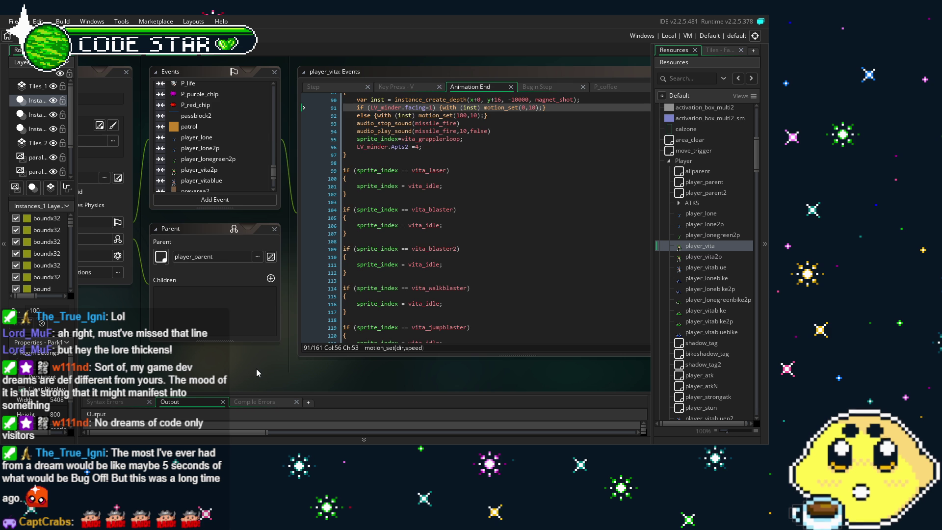
{"action": "left_click_drag", "start_coordinate": [256, 369], "coordinate": [280, 377]}
{"action": "left_click_drag", "start_coordinate": [228, 360], "coordinate": [241, 363]}
{"action": "scroll", "coordinate": [242, 196], "scroll_direction": "up", "scroll_amount": 10}
{"action": "scroll", "coordinate": [242, 195], "scroll_direction": "up", "scroll_amount": 10}
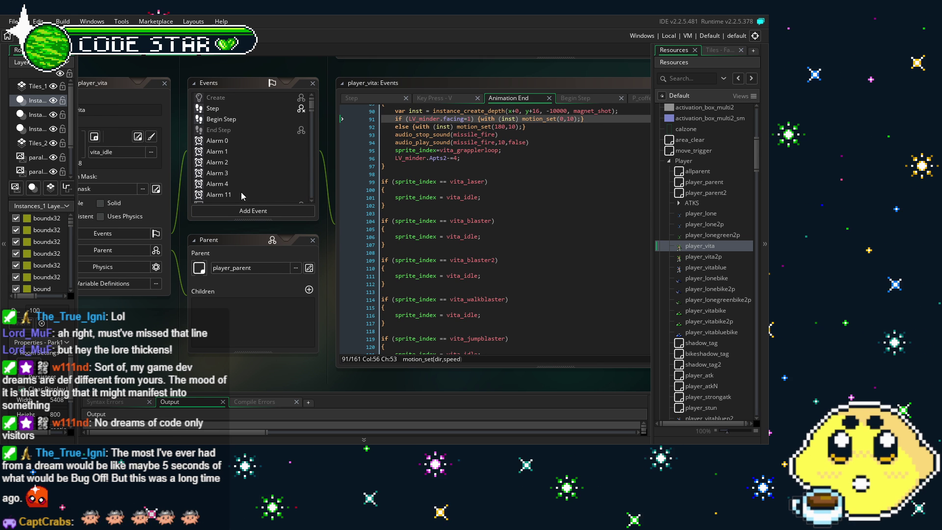
{"action": "scroll", "coordinate": [477, 271], "scroll_direction": "down", "scroll_amount": 2}
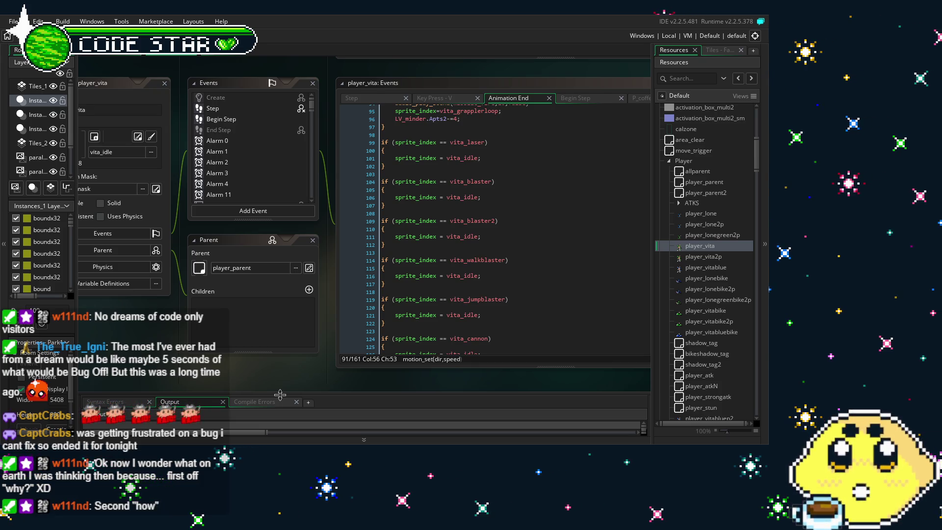
Step: Bring up player_vita's Step code, which caps vspeed at -21 and applies gravity
{"action": "scroll", "coordinate": [201, 307], "scroll_direction": "left", "scroll_amount": 1}
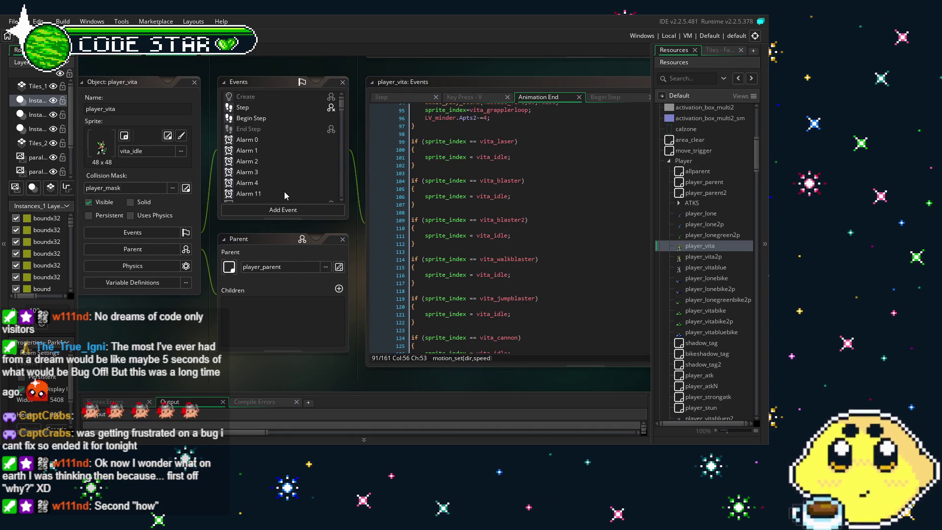
{"action": "scroll", "coordinate": [284, 191], "scroll_direction": "down", "scroll_amount": 3}
{"action": "scroll", "coordinate": [287, 171], "scroll_direction": "up", "scroll_amount": 3}
{"action": "scroll", "coordinate": [270, 184], "scroll_direction": "right", "scroll_amount": 1}
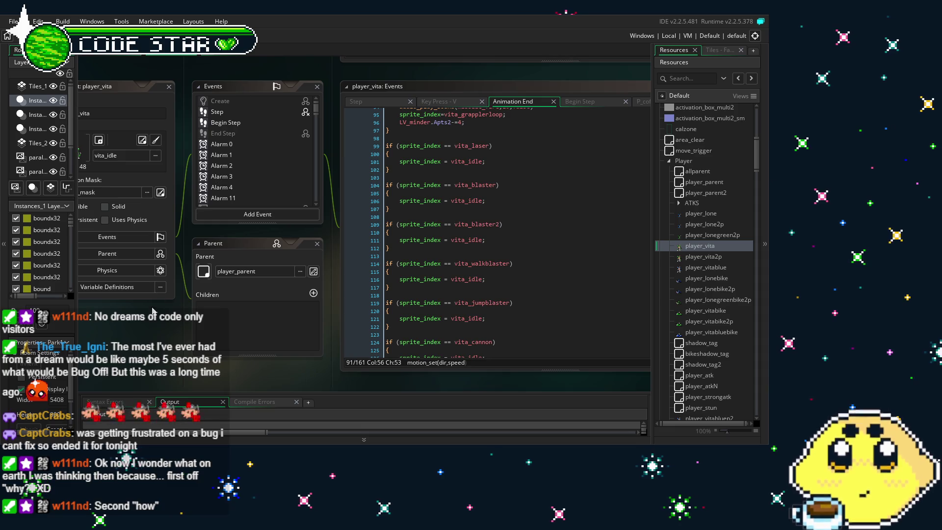
{"action": "left_click", "coordinate": [240, 115]}
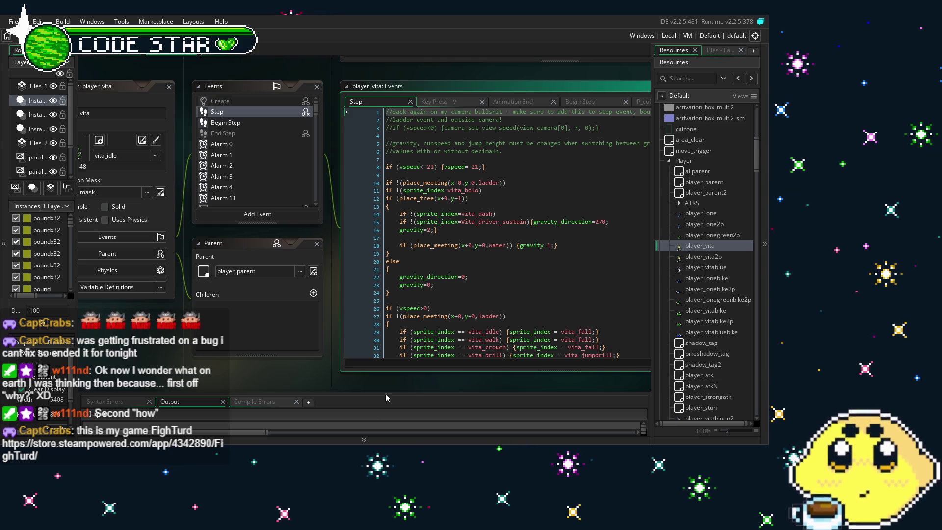
{"action": "mouse_move", "coordinate": [263, 374]}
{"action": "left_mouse_down"}
{"action": "mouse_move", "coordinate": [248, 367]}
{"action": "mouse_move", "coordinate": [284, 366]}
{"action": "left_mouse_up"}
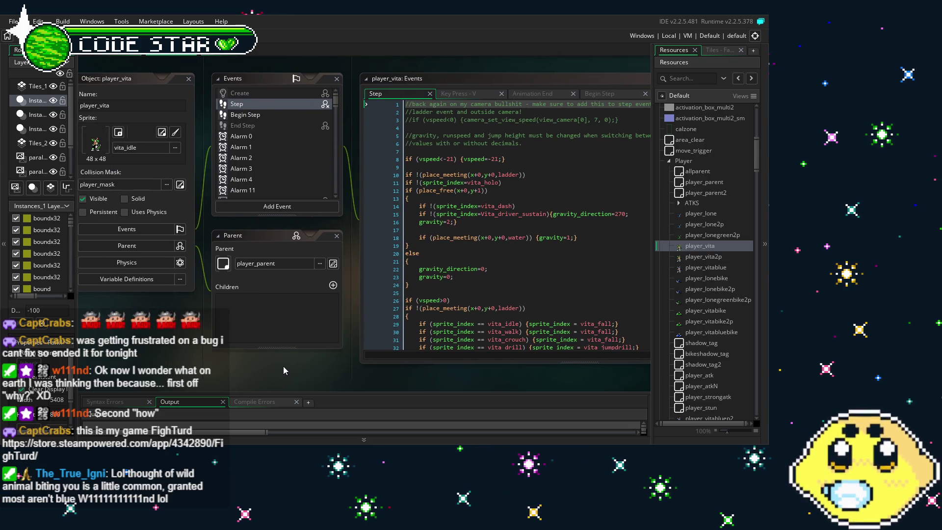
{"action": "left_click_drag", "start_coordinate": [334, 367], "coordinate": [301, 364]}
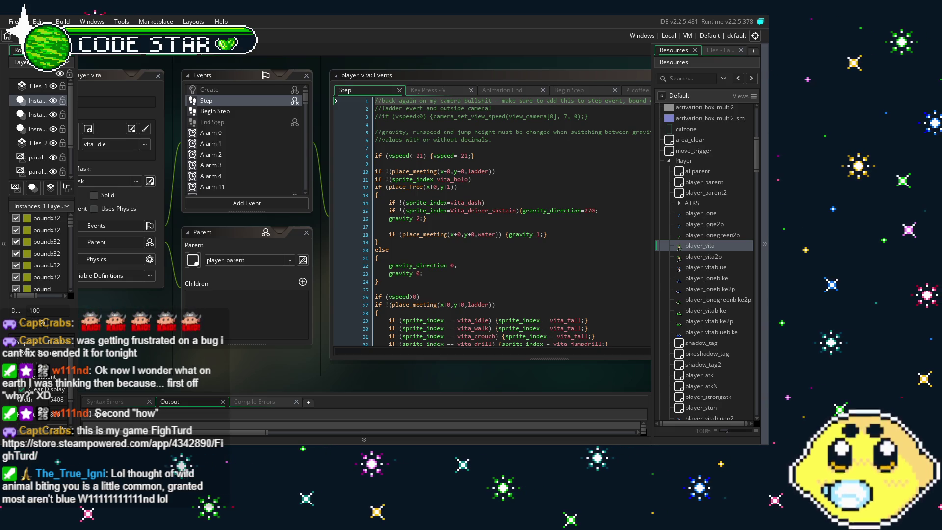
{"action": "scroll", "coordinate": [253, 373], "scroll_direction": "up", "scroll_amount": 1}
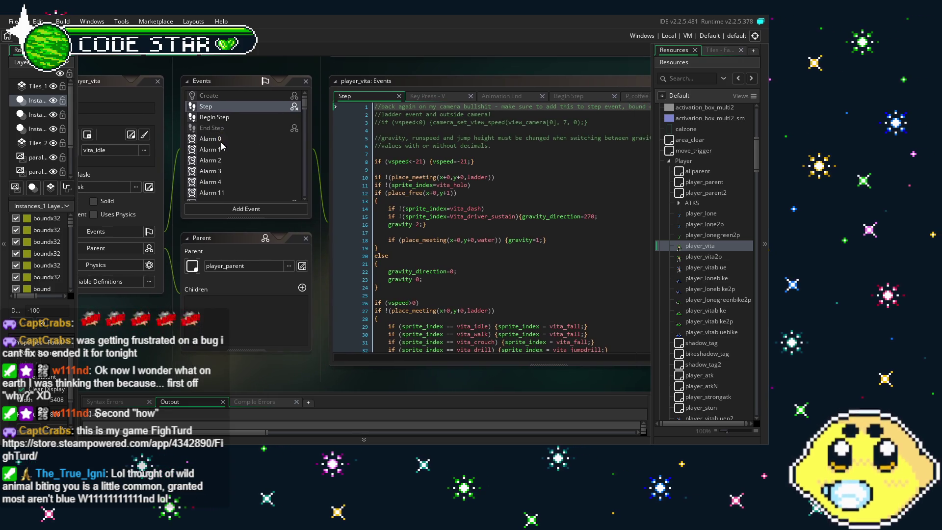
{"action": "scroll", "coordinate": [467, 257], "scroll_direction": "down", "scroll_amount": 12}
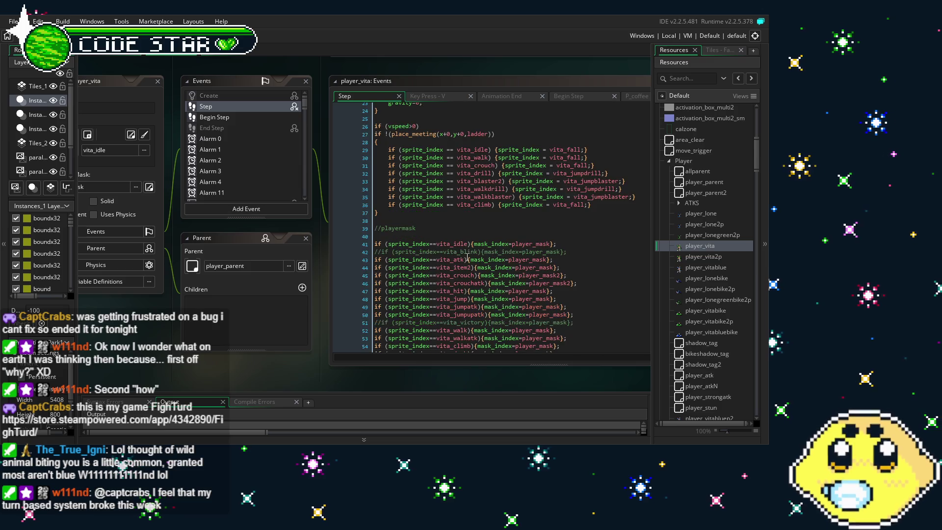
{"action": "scroll", "coordinate": [466, 256], "scroll_direction": "up", "scroll_amount": 5}
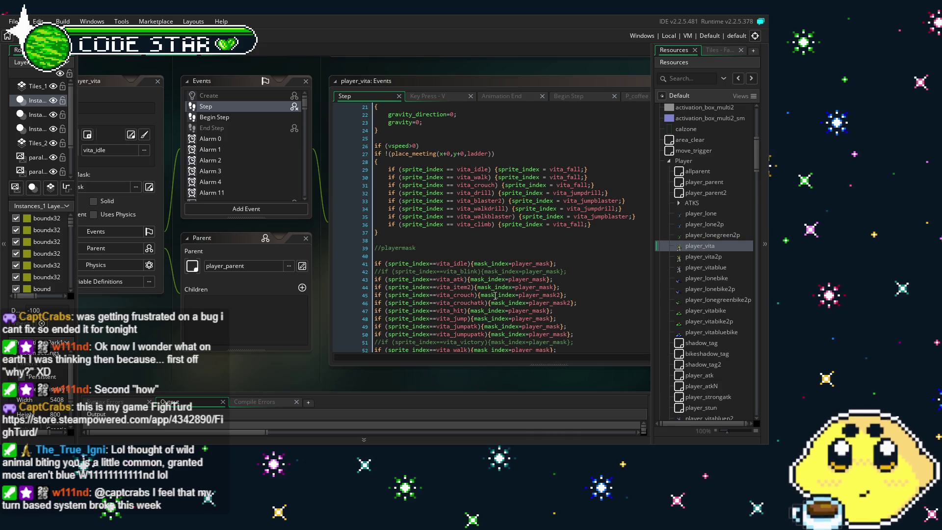
{"action": "scroll", "coordinate": [456, 268], "scroll_direction": "down", "scroll_amount": 3}
{"action": "left_click_drag", "start_coordinate": [310, 379], "coordinate": [261, 379]}
{"action": "scroll", "coordinate": [387, 290], "scroll_direction": "down", "scroll_amount": 1}
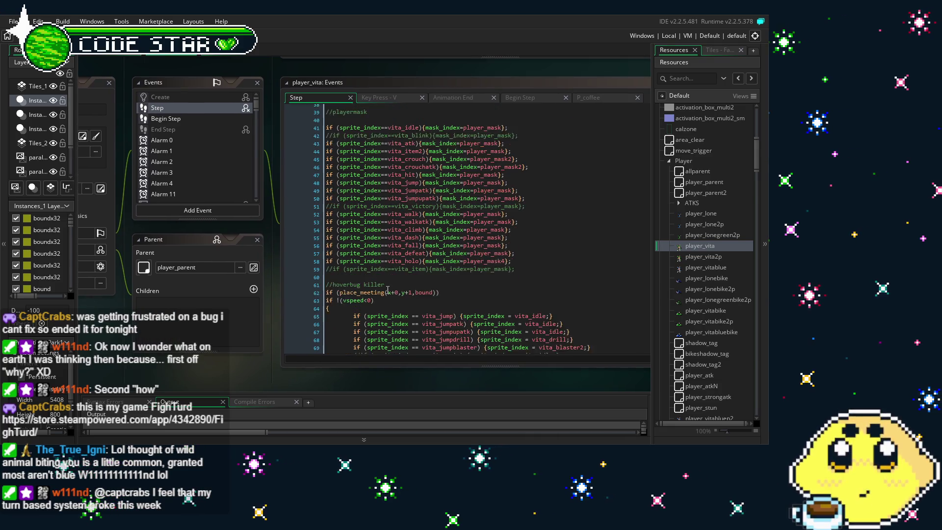
{"action": "scroll", "coordinate": [387, 289], "scroll_direction": "up", "scroll_amount": 11}
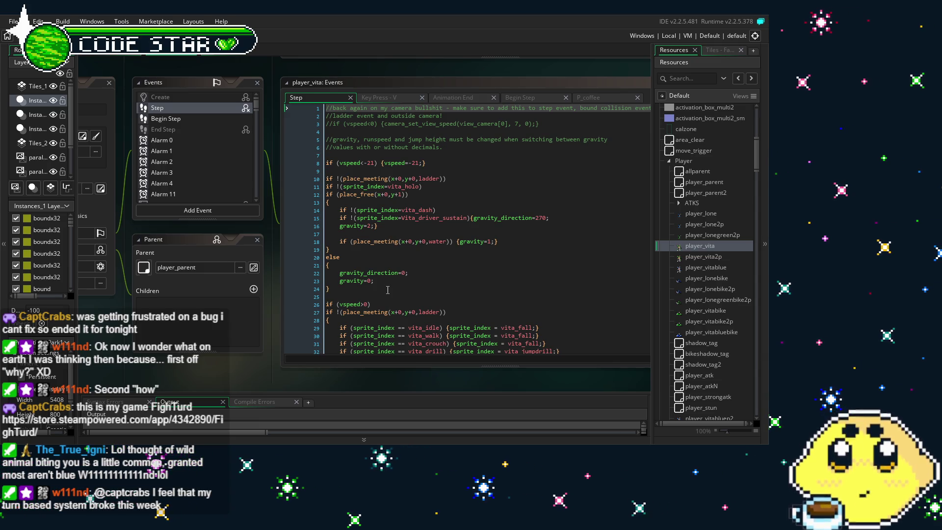
{"action": "scroll", "coordinate": [388, 290], "scroll_direction": "down", "scroll_amount": 10}
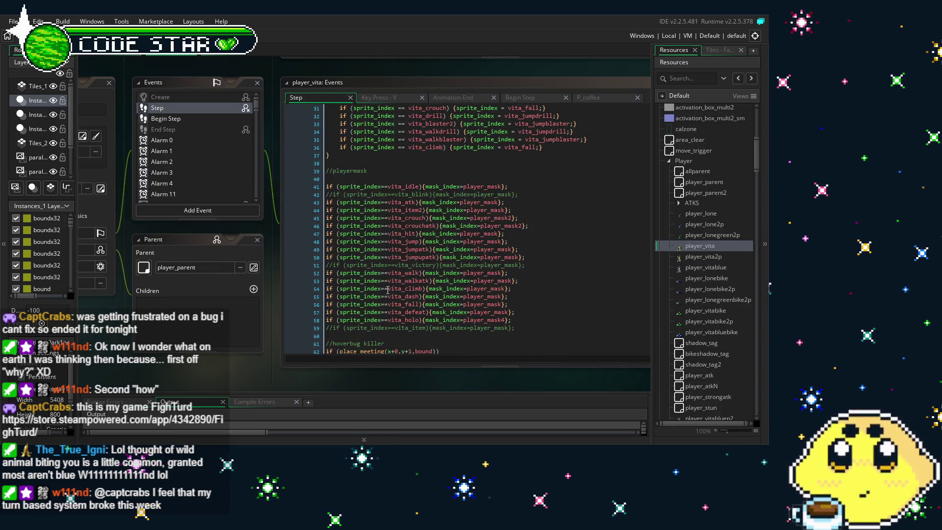
{"action": "scroll", "coordinate": [387, 290], "scroll_direction": "down", "scroll_amount": 4}
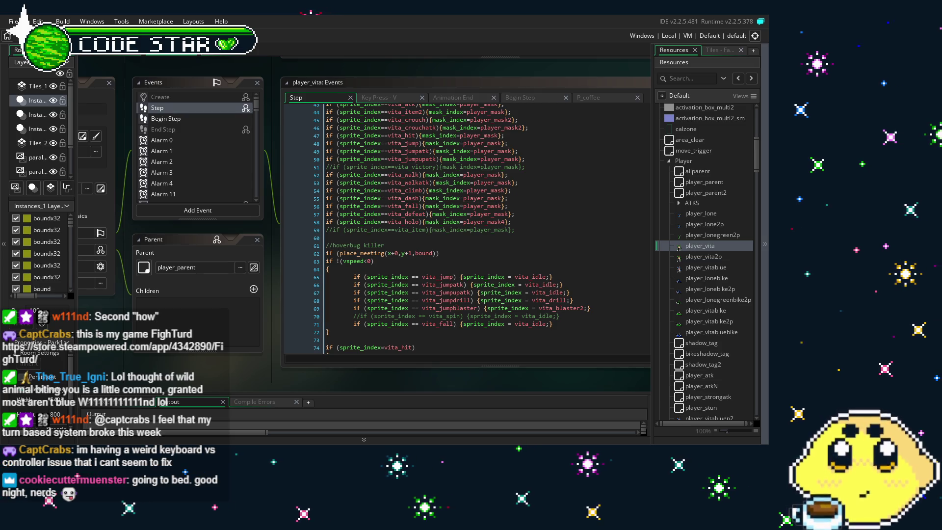
{"action": "mouse_move", "coordinate": [258, 360]}
{"action": "left_mouse_down"}
{"action": "mouse_move", "coordinate": [225, 355]}
{"action": "mouse_move", "coordinate": [270, 361]}
{"action": "mouse_move", "coordinate": [249, 362]}
{"action": "left_mouse_up"}
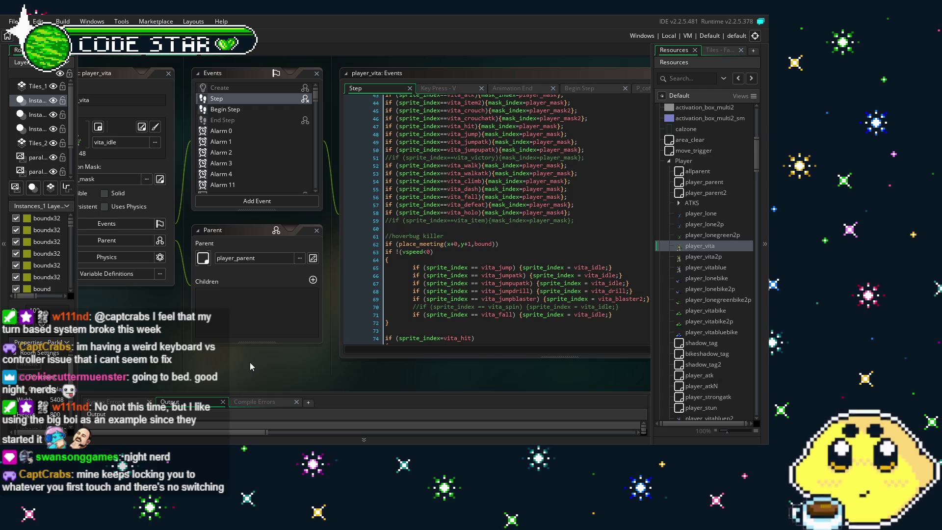
{"action": "scroll", "coordinate": [236, 141], "scroll_direction": "down", "scroll_amount": 2}
{"action": "scroll", "coordinate": [236, 141], "scroll_direction": "down", "scroll_amount": 5}
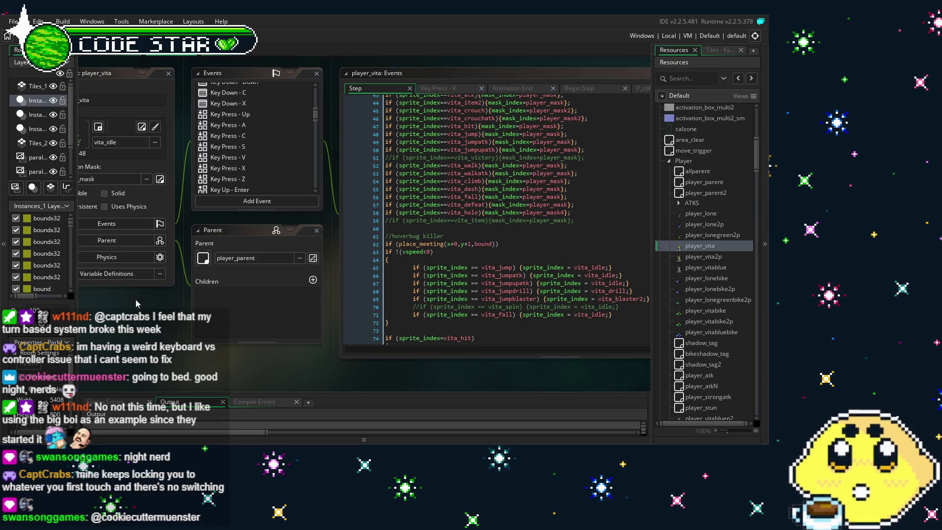
{"action": "left_click_drag", "start_coordinate": [136, 302], "coordinate": [181, 298]}
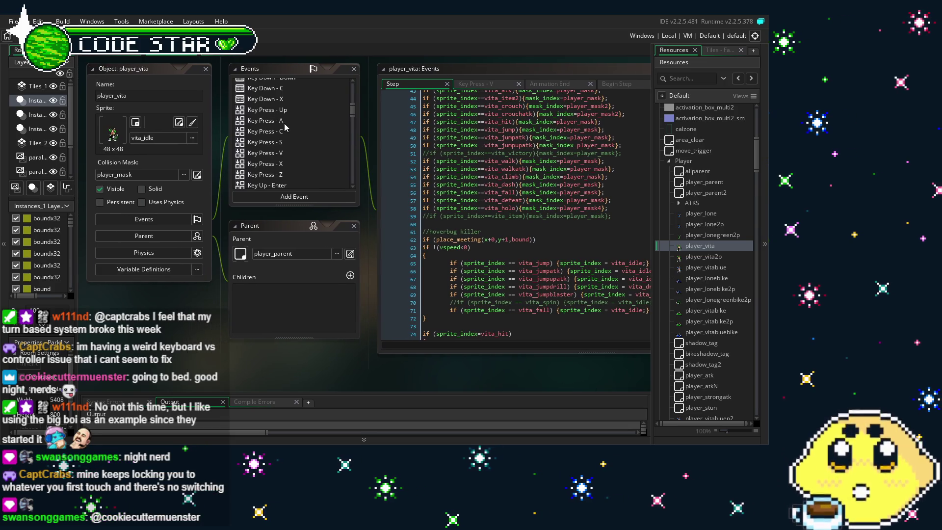
{"action": "scroll", "coordinate": [285, 125], "scroll_direction": "down", "scroll_amount": 2}
{"action": "scroll", "coordinate": [688, 292], "scroll_direction": "down", "scroll_amount": 3}
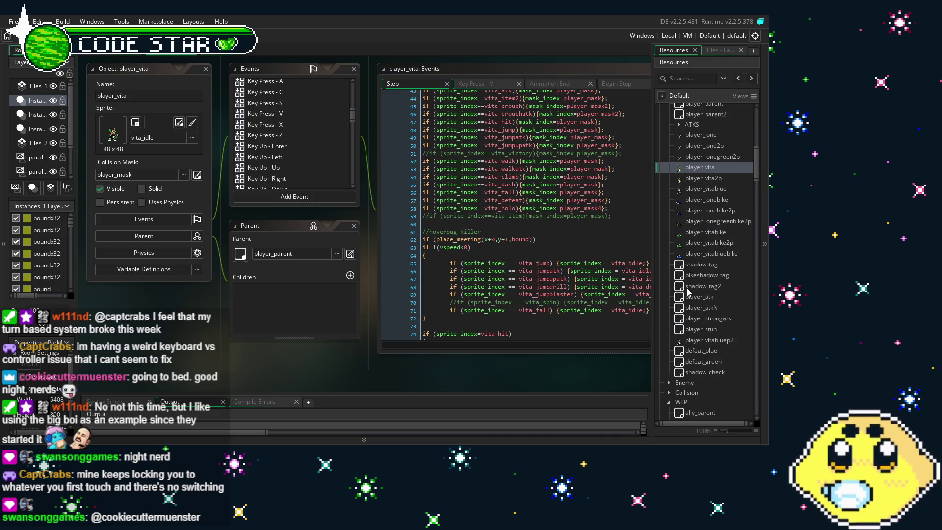
{"action": "scroll", "coordinate": [677, 219], "scroll_direction": "down", "scroll_amount": 5}
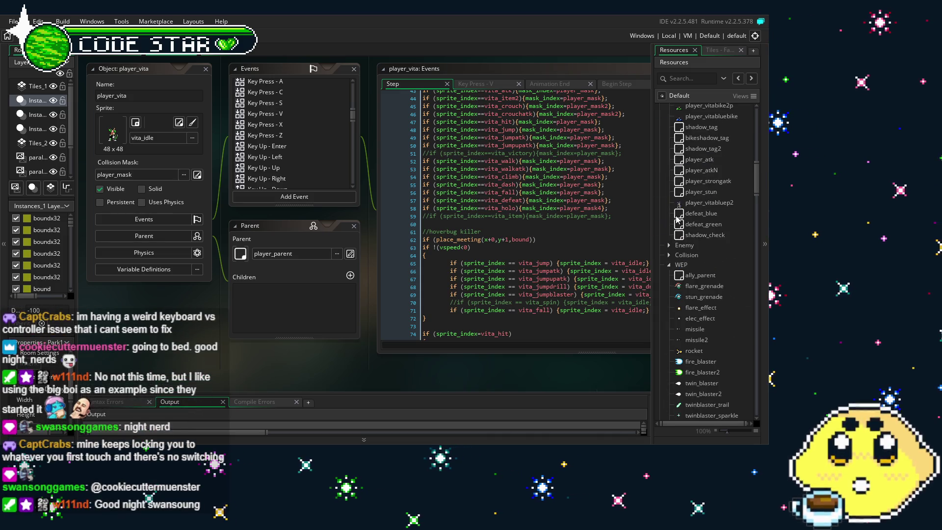
{"action": "scroll", "coordinate": [673, 241], "scroll_direction": "up", "scroll_amount": 4}
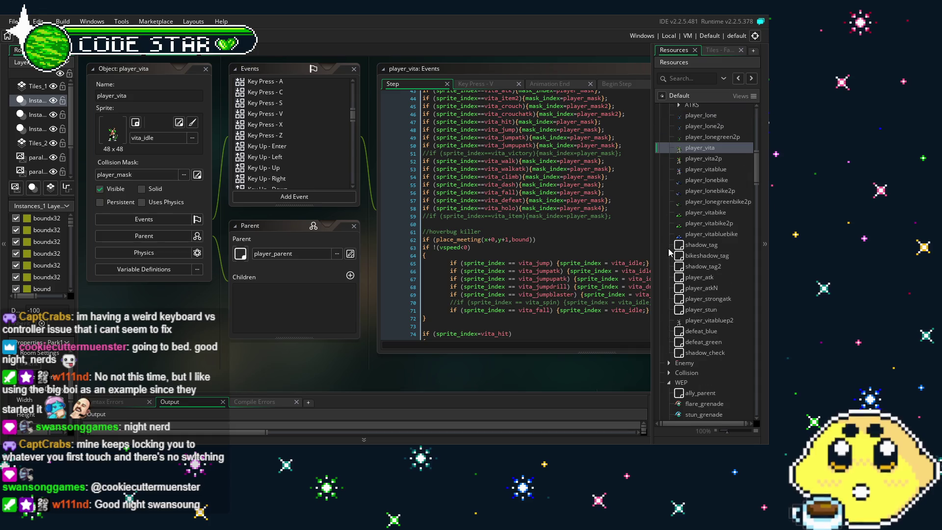
{"action": "left_click_drag", "start_coordinate": [269, 370], "coordinate": [242, 378]}
{"action": "scroll", "coordinate": [734, 325], "scroll_direction": "up", "scroll_amount": 4}
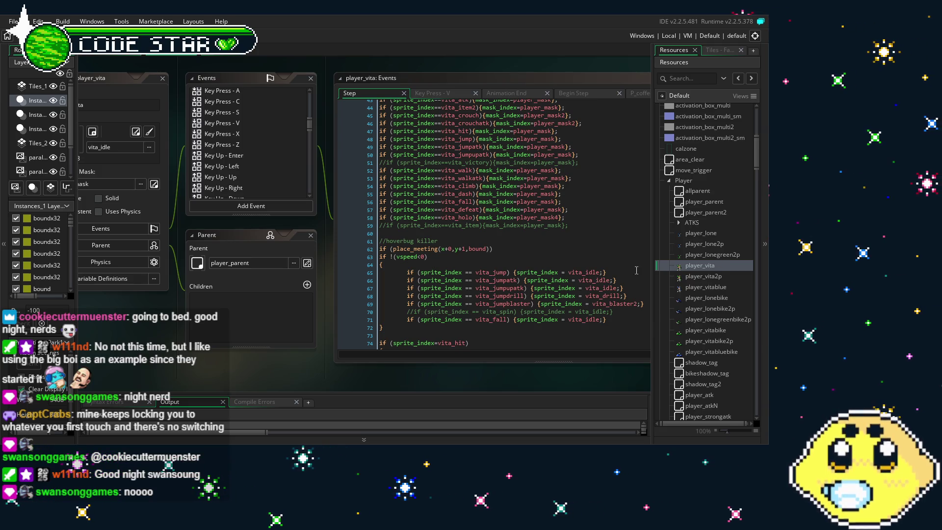
{"action": "scroll", "coordinate": [680, 240], "scroll_direction": "down", "scroll_amount": 1}
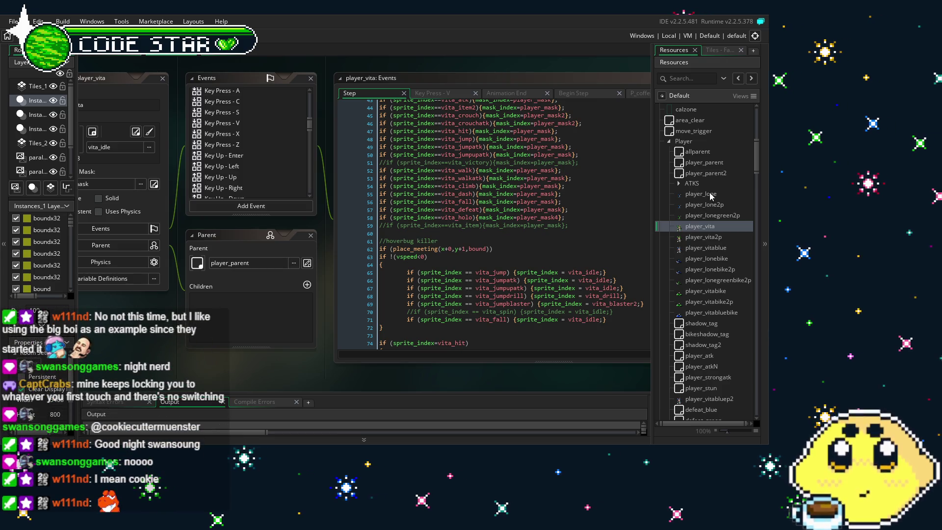
{"action": "scroll", "coordinate": [689, 147], "scroll_direction": "up", "scroll_amount": 10}
Step: Open the LV_minder object from the Resources tree
{"action": "left_click", "coordinate": [688, 200]}
{"action": "double_click", "coordinate": [688, 200]}
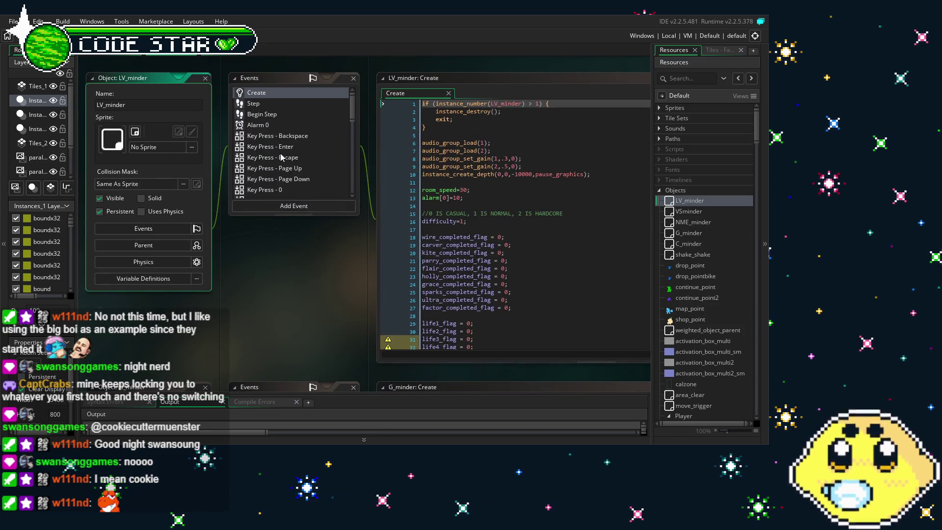
{"action": "scroll", "coordinate": [294, 162], "scroll_direction": "down", "scroll_amount": 5}
{"action": "scroll", "coordinate": [302, 166], "scroll_direction": "down", "scroll_amount": 4}
{"action": "scroll", "coordinate": [301, 167], "scroll_direction": "up", "scroll_amount": 5}
{"action": "scroll", "coordinate": [300, 167], "scroll_direction": "up", "scroll_amount": 5}
Step: Show and scroll through LV_minder's Step event code
{"action": "left_click", "coordinate": [271, 104]}
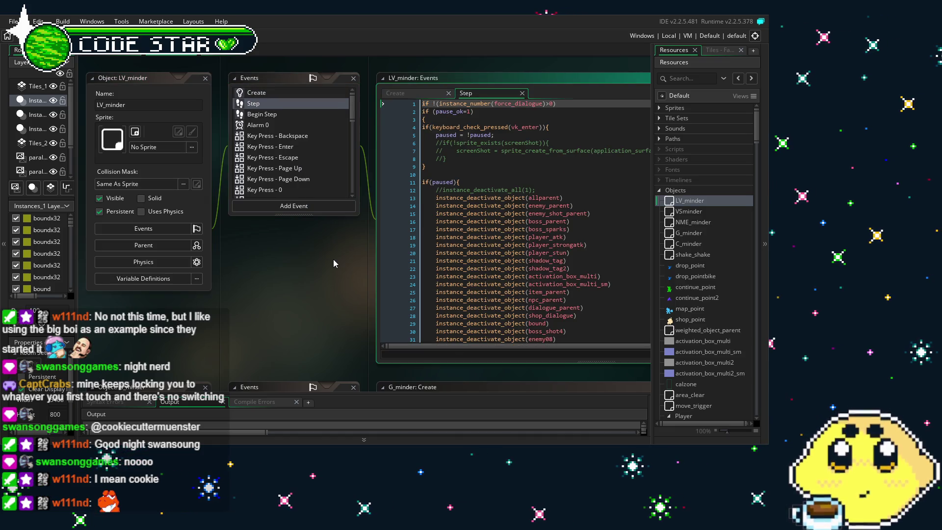
{"action": "left_click", "coordinate": [433, 234]}
{"action": "scroll", "coordinate": [433, 235], "scroll_direction": "down", "scroll_amount": 7}
{"action": "scroll", "coordinate": [433, 235], "scroll_direction": "down", "scroll_amount": 10}
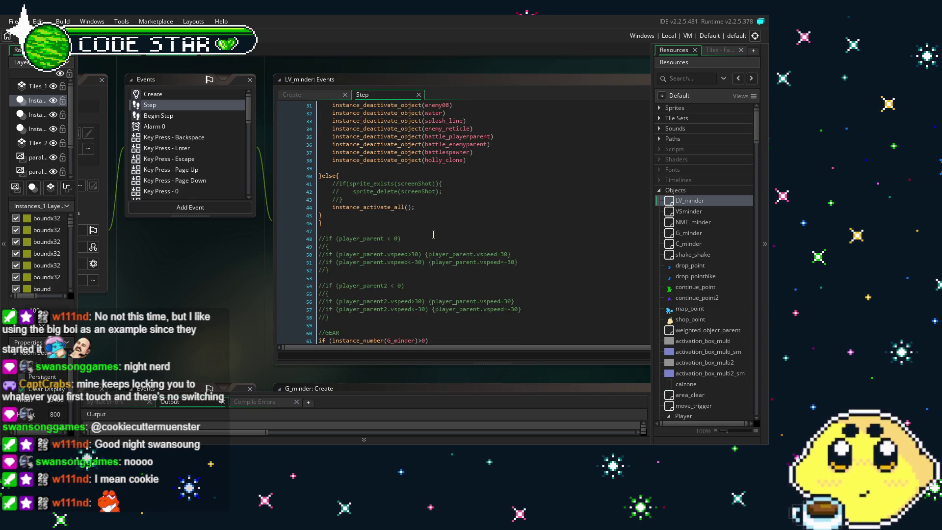
Step: Open LV_minder's Begin Step code and enlarge its editor
{"action": "left_click", "coordinate": [173, 117]}
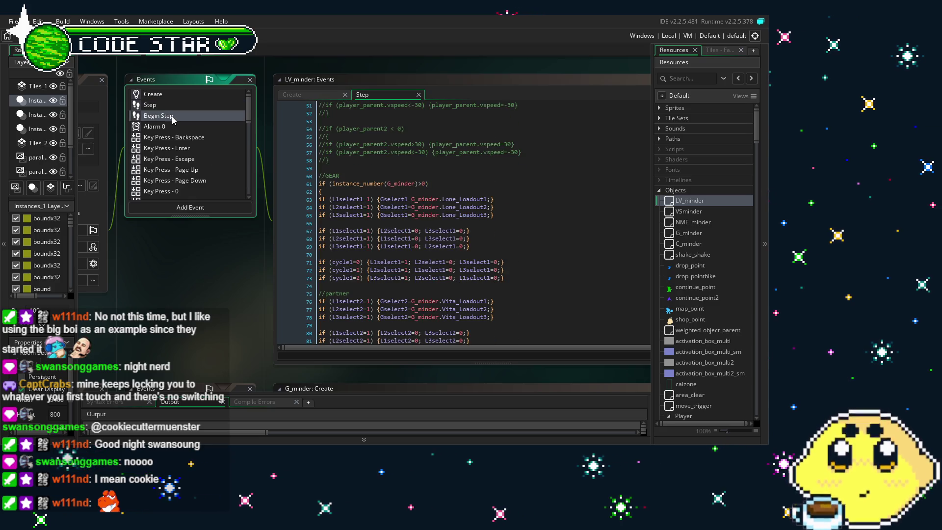
{"action": "scroll", "coordinate": [526, 235], "scroll_direction": "down", "scroll_amount": 18}
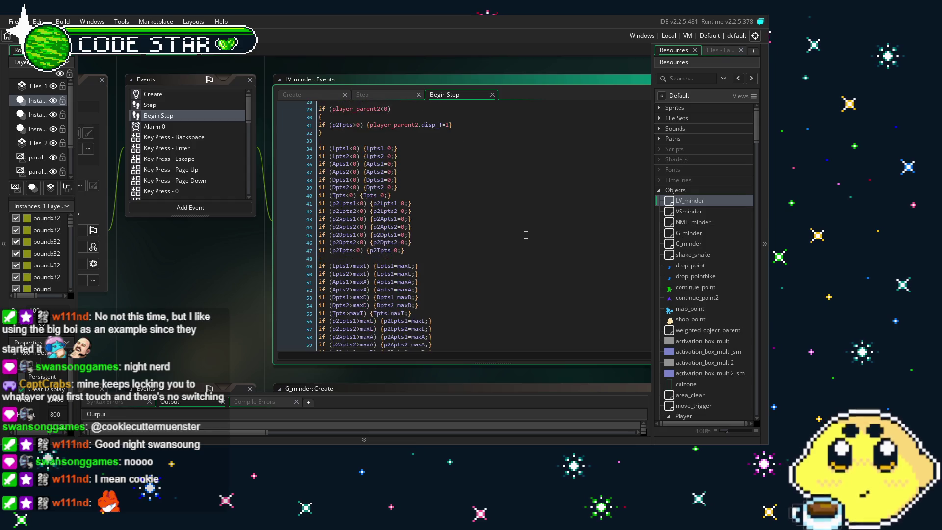
{"action": "scroll", "coordinate": [511, 219], "scroll_direction": "down", "scroll_amount": 7}
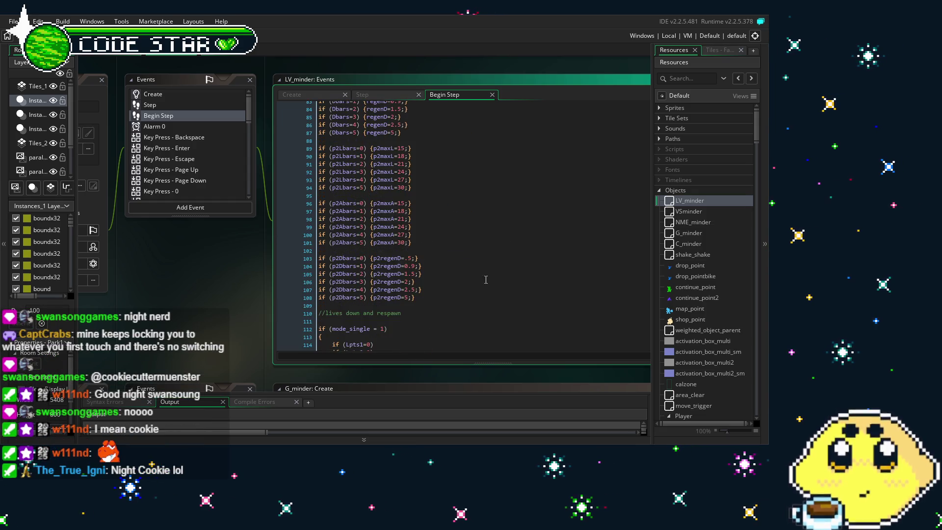
{"action": "double_click", "coordinate": [684, 201]}
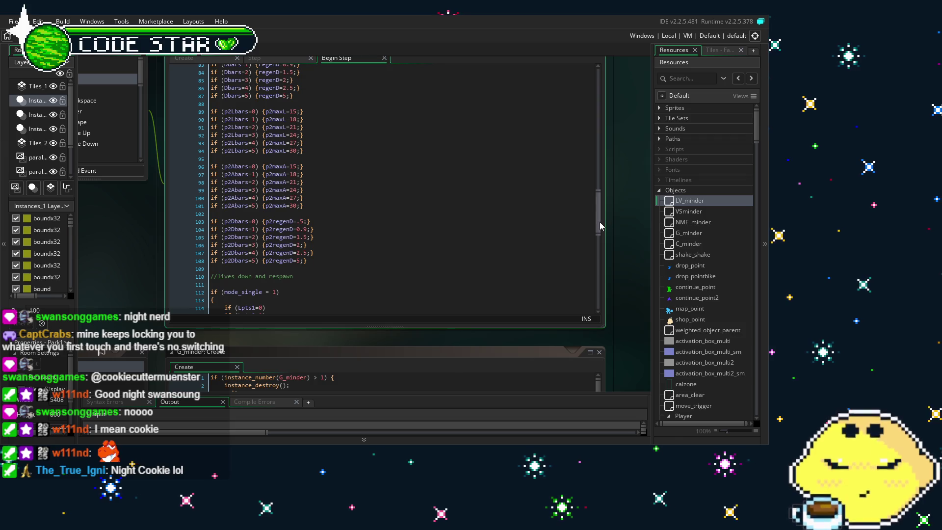
{"action": "scroll", "coordinate": [303, 280], "scroll_direction": "down", "scroll_amount": 17}
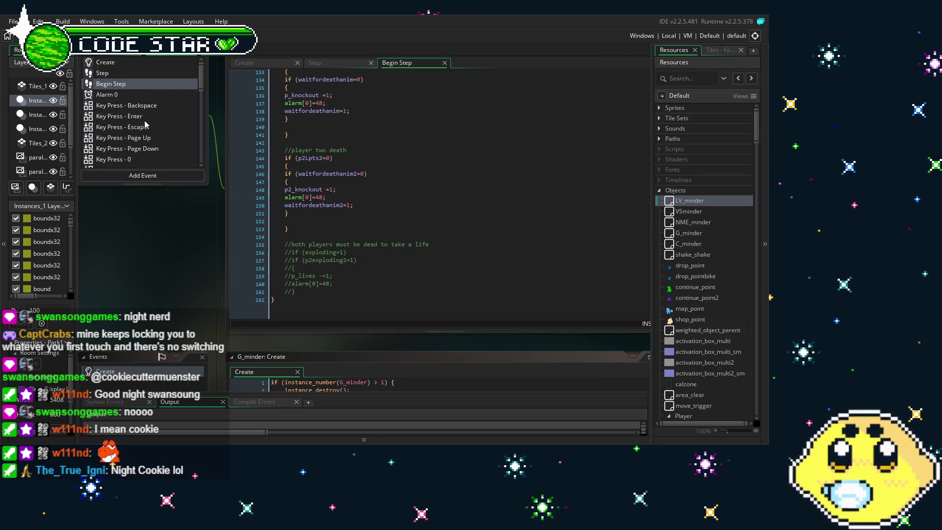
Step: Compare the Step and Begin Step code, then bring up the Create event code
{"action": "left_click", "coordinate": [103, 73]}
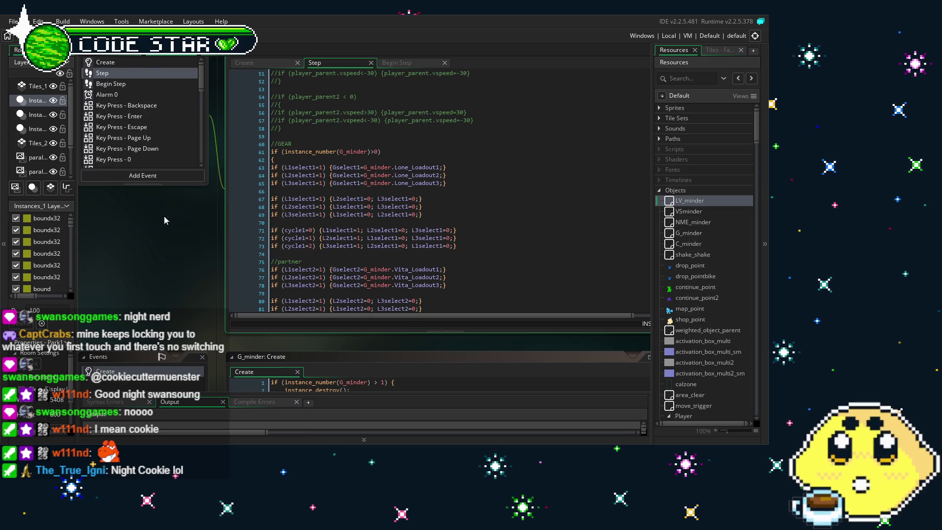
{"action": "left_click", "coordinate": [116, 84]}
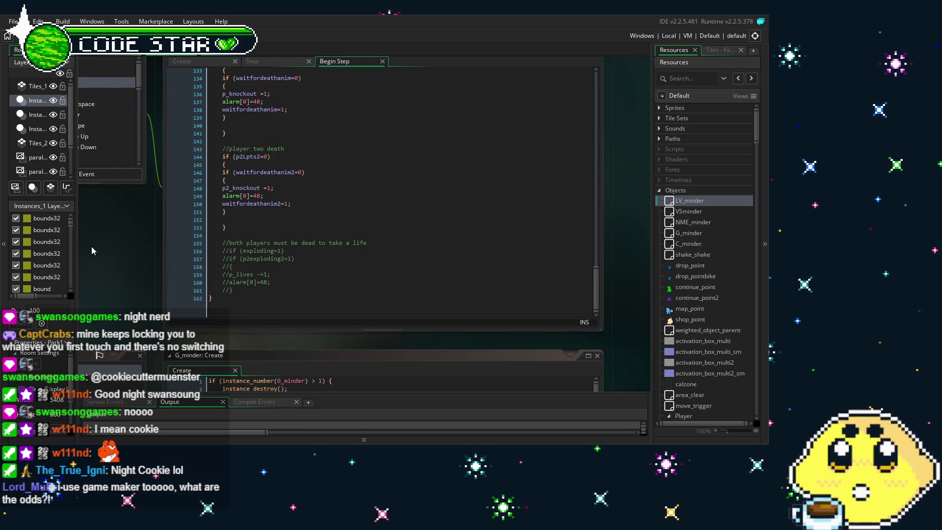
{"action": "mouse_move", "coordinate": [598, 283]}
{"action": "left_mouse_down"}
{"action": "mouse_move", "coordinate": [593, 246]}
{"action": "mouse_move", "coordinate": [608, 73]}
{"action": "left_mouse_up"}
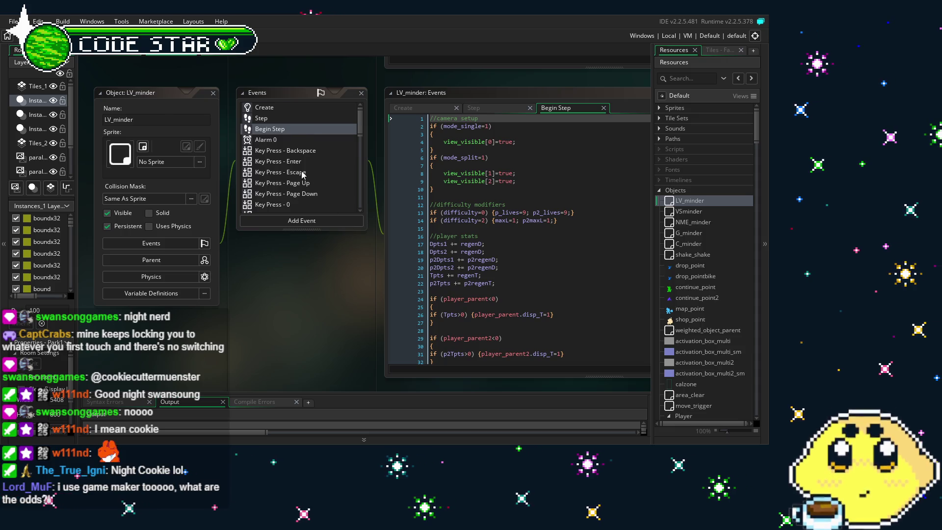
{"action": "scroll", "coordinate": [303, 175], "scroll_direction": "down", "scroll_amount": 3}
{"action": "scroll", "coordinate": [302, 175], "scroll_direction": "down", "scroll_amount": 8}
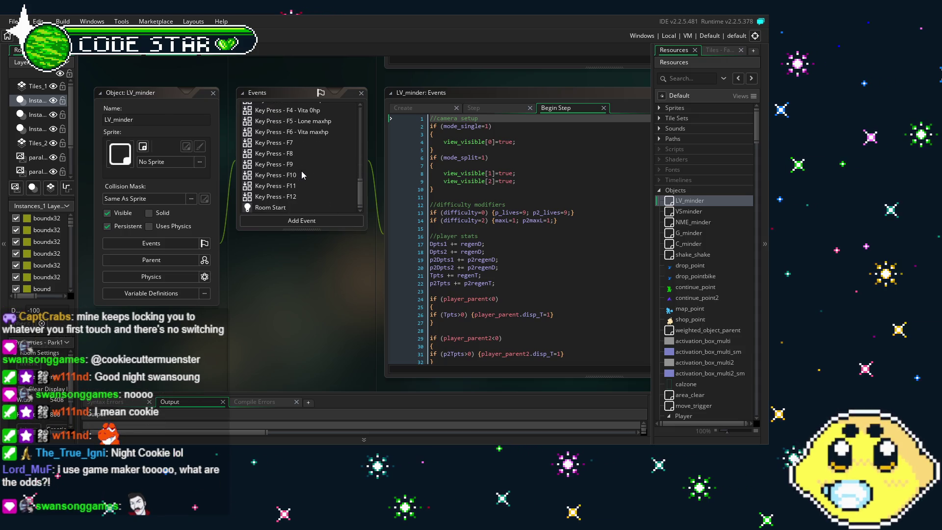
{"action": "scroll", "coordinate": [302, 175], "scroll_direction": "up", "scroll_amount": 15}
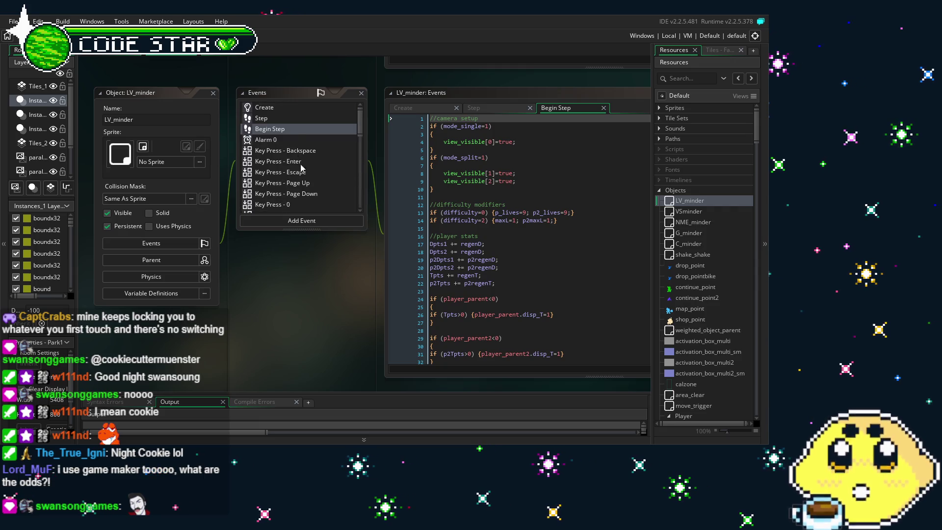
{"action": "left_click", "coordinate": [285, 108]}
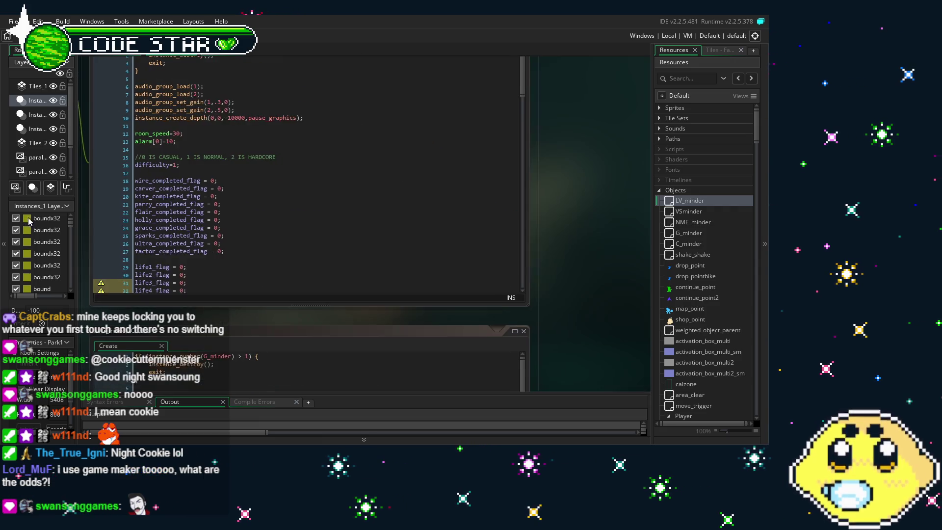
Step: Restore the Create code editor to normal size and pan the workspace toward G_minder
{"action": "left_click_drag", "start_coordinate": [536, 93], "coordinate": [539, 236]}
{"action": "scroll", "coordinate": [543, 235], "scroll_direction": "up", "scroll_amount": 15}
{"action": "key", "text": "alt+Return"}
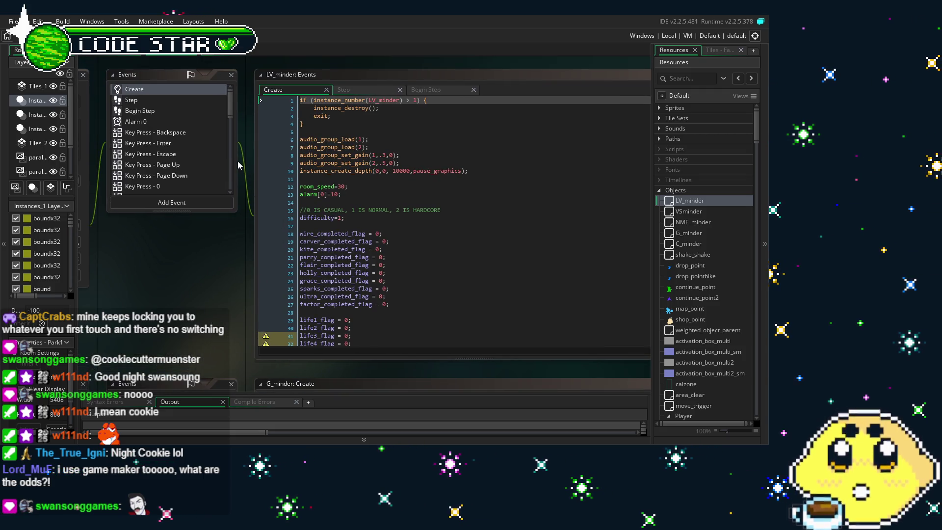
{"action": "scroll", "coordinate": [170, 132], "scroll_direction": "down", "scroll_amount": 3}
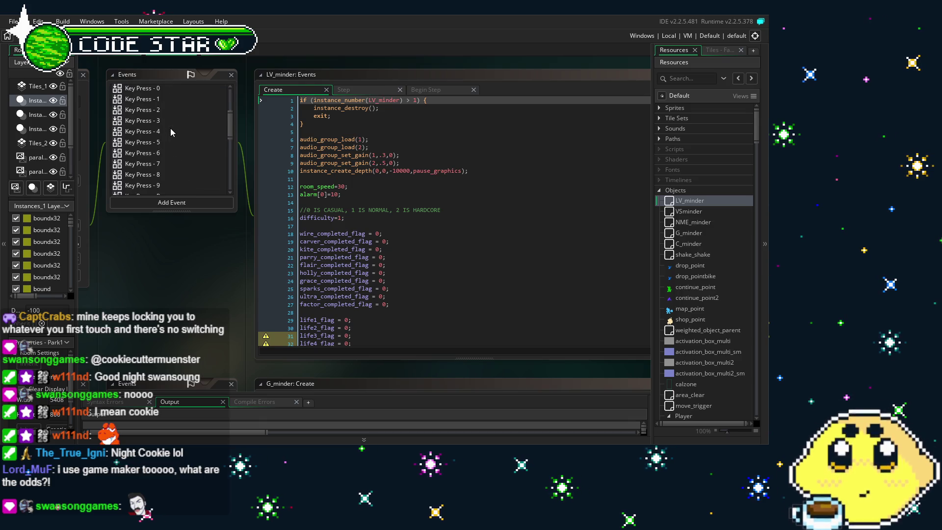
{"action": "scroll", "coordinate": [146, 249], "scroll_direction": "down", "scroll_amount": 2}
{"action": "left_click_drag", "start_coordinate": [145, 248], "coordinate": [256, 294]}
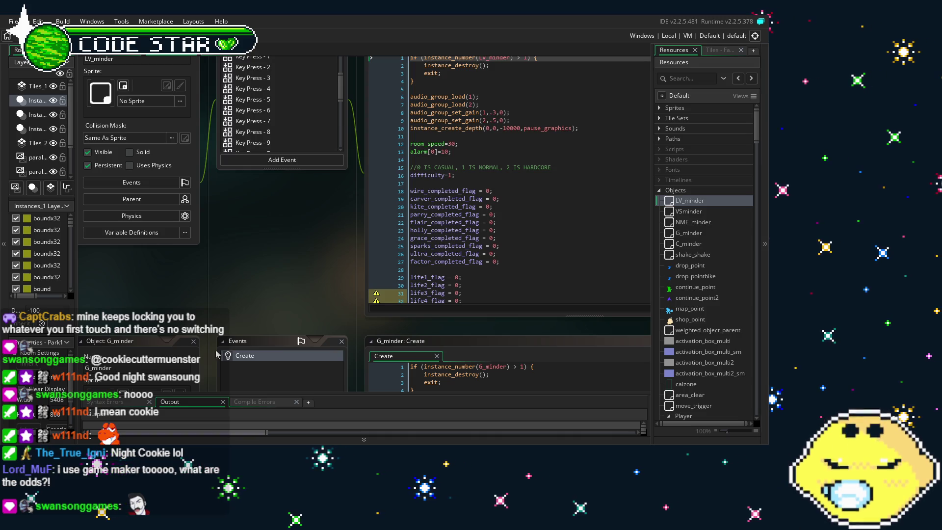
Step: Show LV_minder's Room Start code, which resets p_knockout and p2_knockout to 0
{"action": "scroll", "coordinate": [332, 196], "scroll_direction": "down", "scroll_amount": 10}
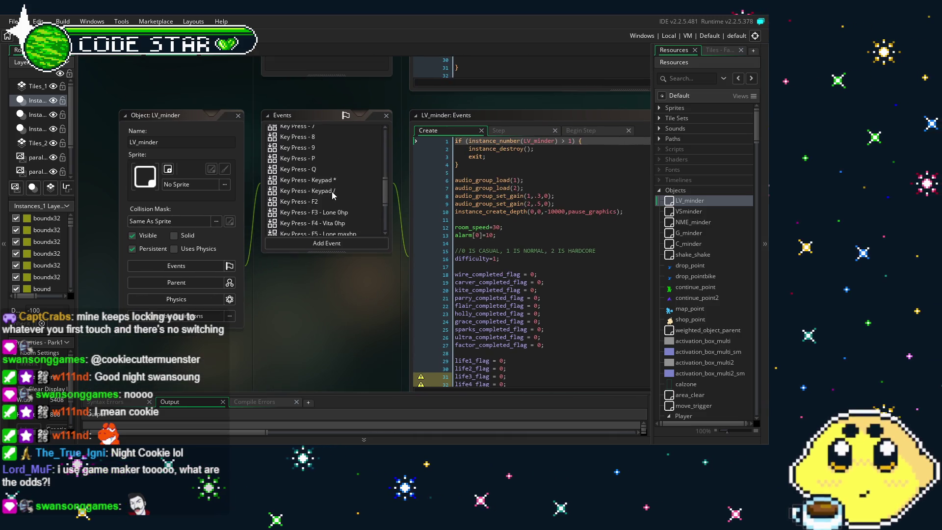
{"action": "left_click", "coordinate": [301, 229]}
{"action": "scroll", "coordinate": [304, 212], "scroll_direction": "up", "scroll_amount": 15}
{"action": "scroll", "coordinate": [304, 212], "scroll_direction": "up", "scroll_amount": 10}
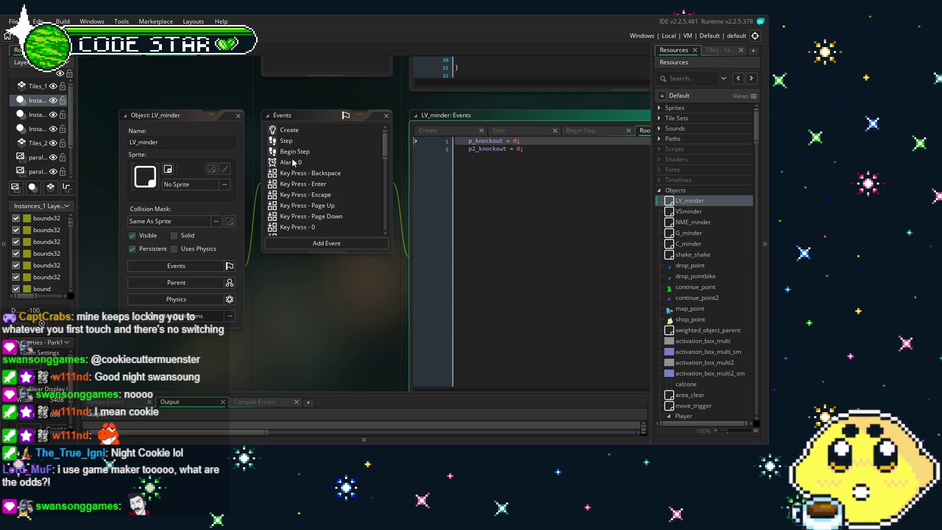
Step: Browse LV_minder's Begin Step, Alarm 0 and Step event code
{"action": "left_click", "coordinate": [293, 151]}
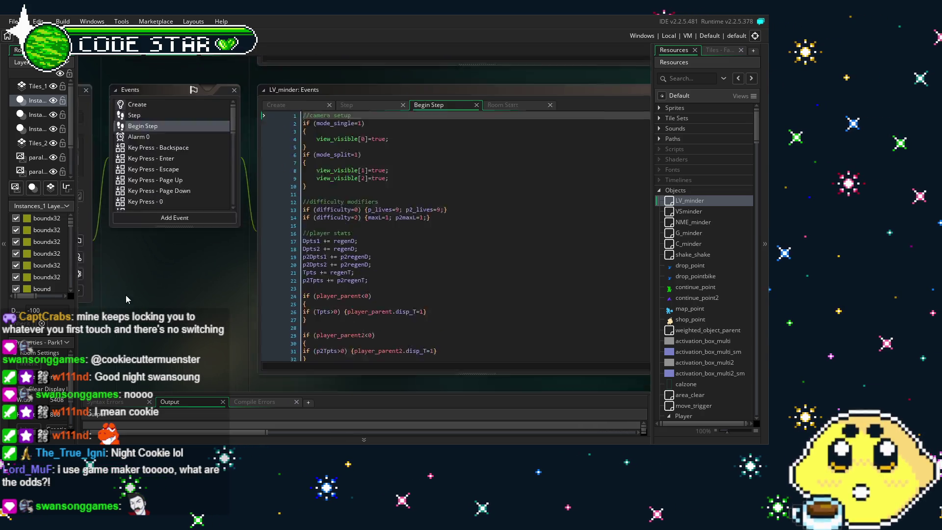
{"action": "mouse_move", "coordinate": [596, 126]}
{"action": "left_mouse_down"}
{"action": "mouse_move", "coordinate": [596, 236]}
{"action": "mouse_move", "coordinate": [615, 87]}
{"action": "left_mouse_up"}
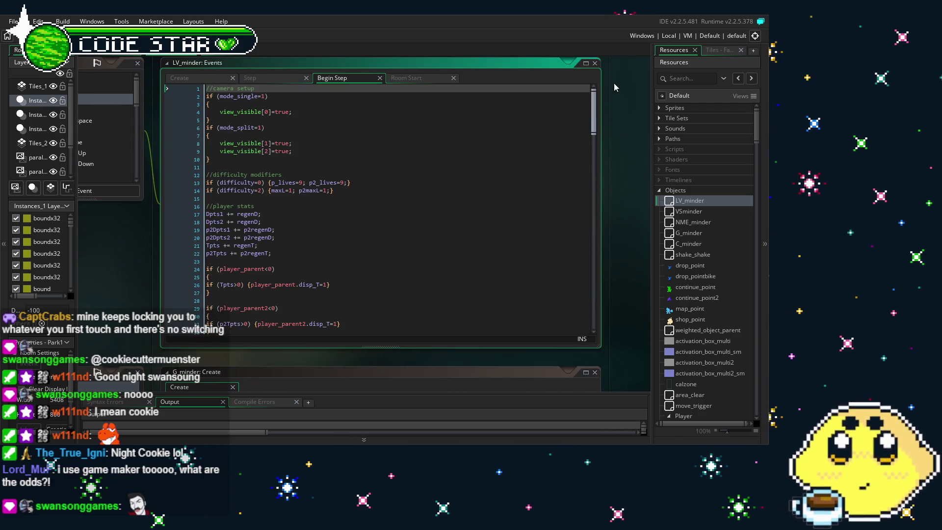
{"action": "left_click_drag", "start_coordinate": [66, 116], "coordinate": [181, 151]}
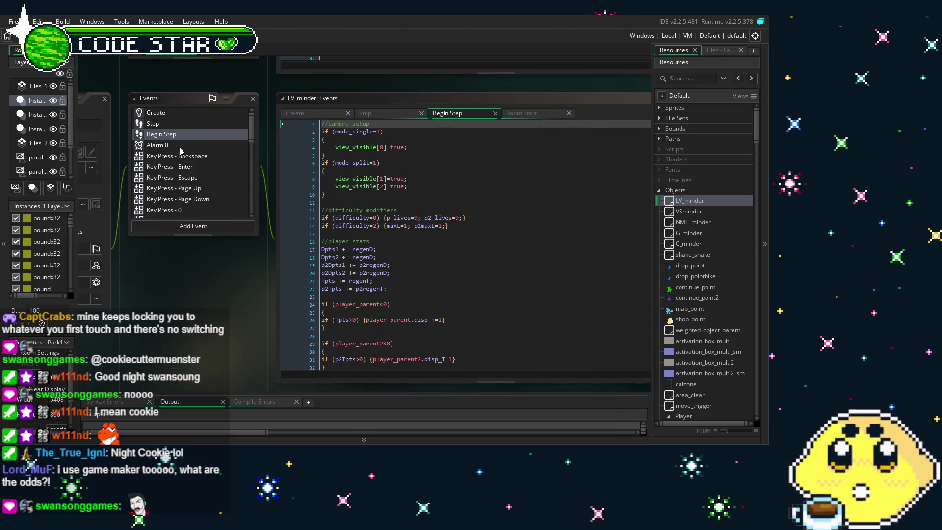
{"action": "left_click", "coordinate": [181, 146]}
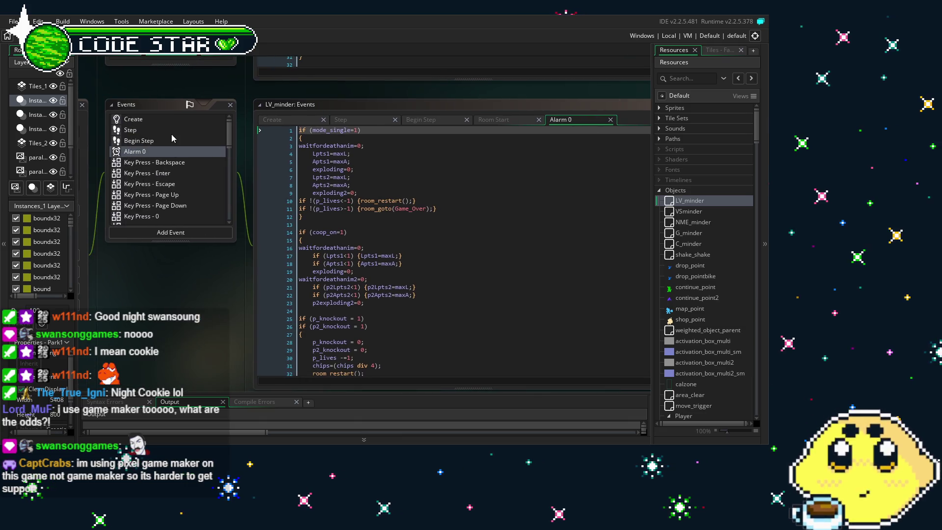
{"action": "left_click", "coordinate": [141, 131]}
{"action": "left_click_drag", "start_coordinate": [152, 298], "coordinate": [180, 269]}
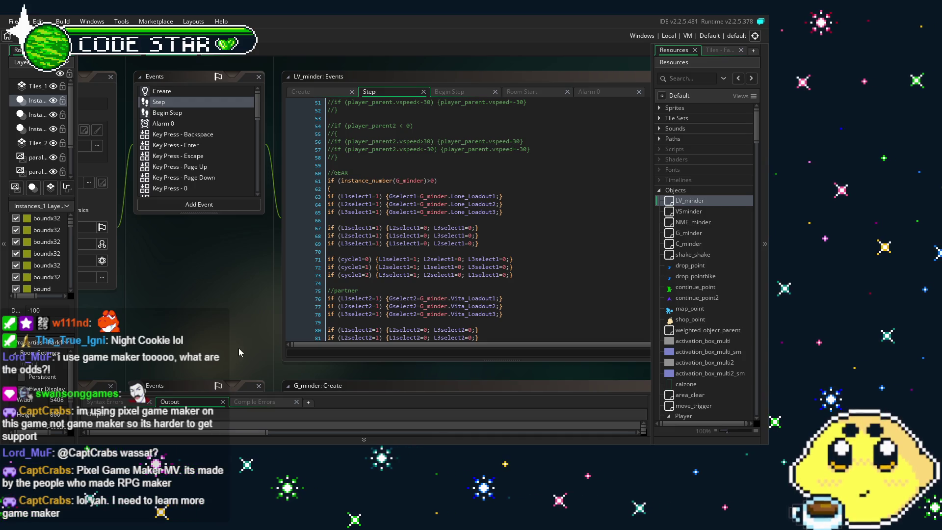
Step: Open LV_minder's Room Start, F12, F11 and Begin Step event code tabs
{"action": "scroll", "coordinate": [265, 338], "scroll_direction": "up", "scroll_amount": 2}
{"action": "scroll", "coordinate": [291, 171], "scroll_direction": "down", "scroll_amount": 5}
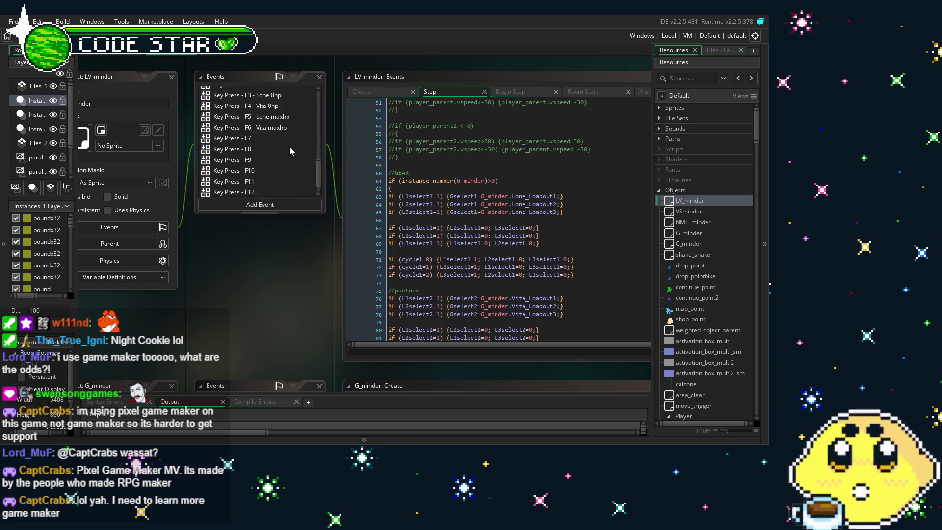
{"action": "scroll", "coordinate": [250, 259], "scroll_direction": "up", "scroll_amount": 1}
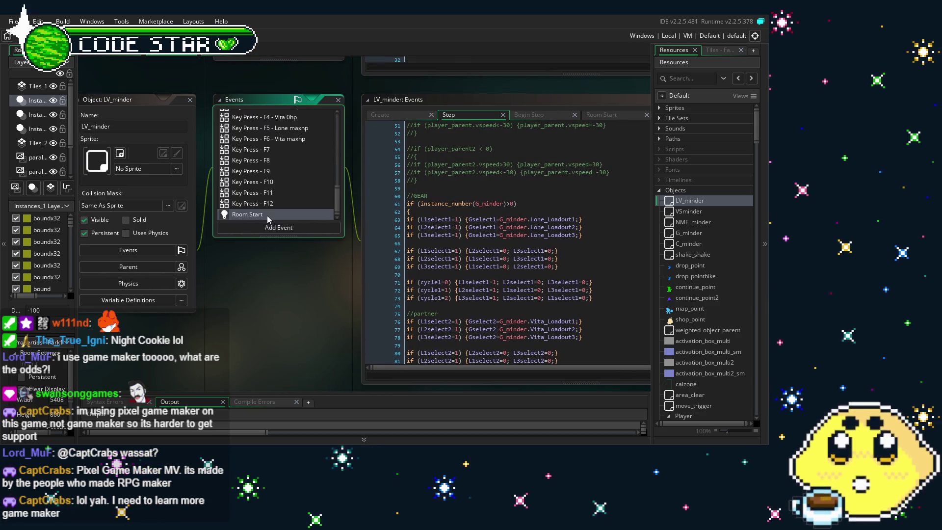
{"action": "double_click", "coordinate": [268, 215]}
{"action": "double_click", "coordinate": [272, 205]}
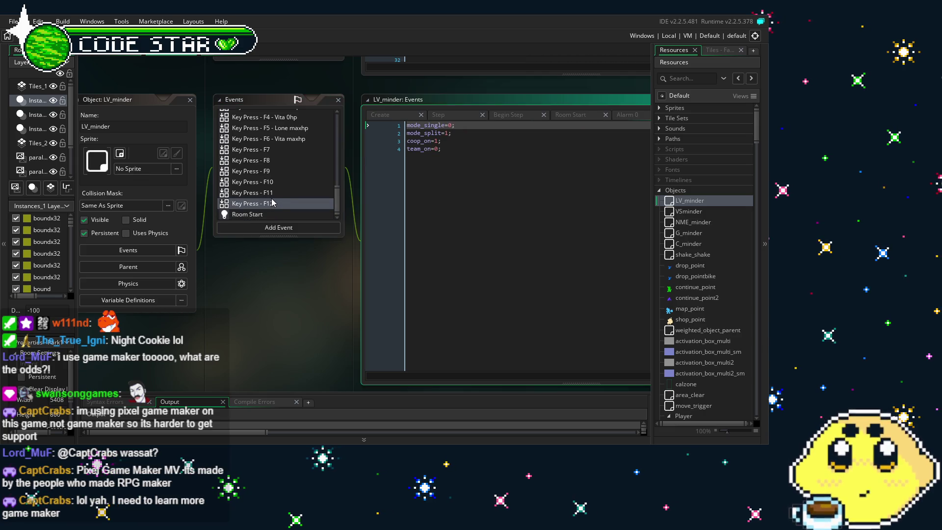
{"action": "double_click", "coordinate": [274, 196]}
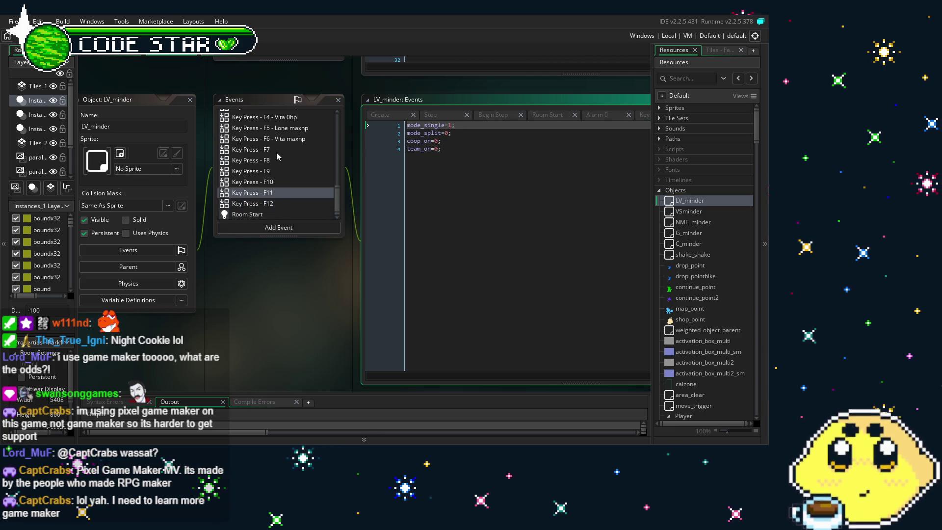
{"action": "scroll", "coordinate": [273, 186], "scroll_direction": "up", "scroll_amount": 10}
{"action": "scroll", "coordinate": [273, 186], "scroll_direction": "up", "scroll_amount": 3}
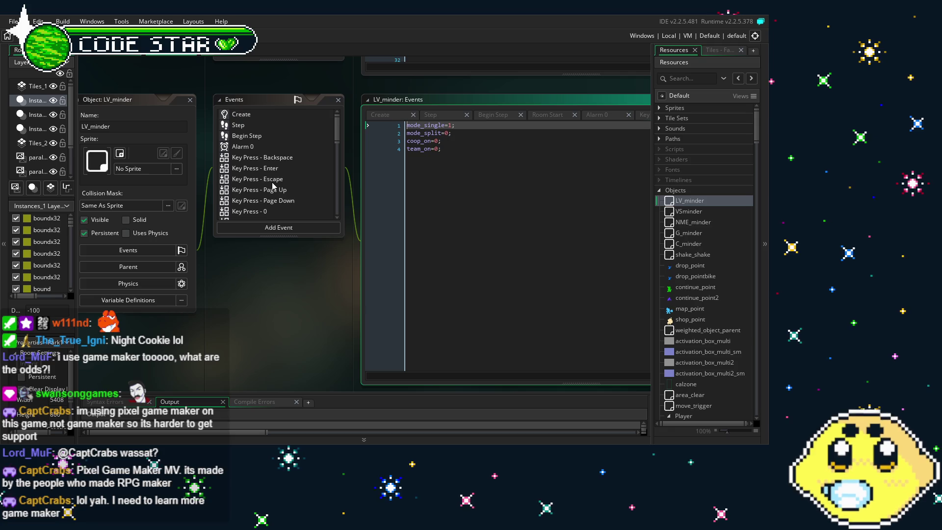
{"action": "double_click", "coordinate": [247, 136]}
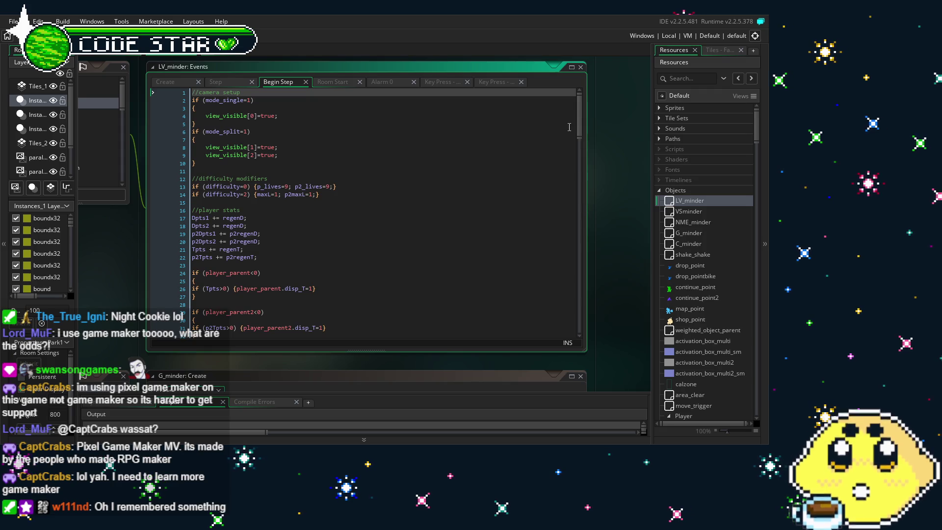
Step: Review Begin Step around line 26, then return to the Create code and scroll the resources
{"action": "scroll", "coordinate": [584, 279], "scroll_direction": "down", "scroll_amount": 15}
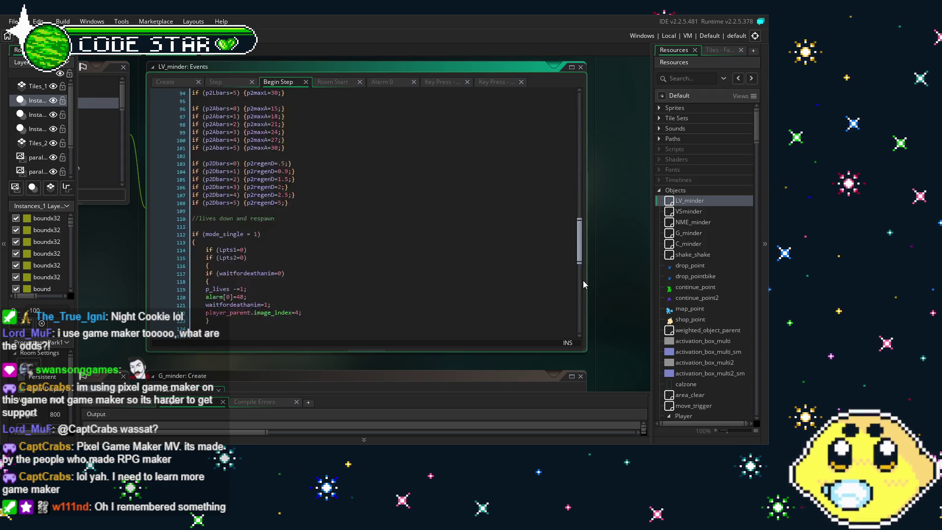
{"action": "scroll", "coordinate": [291, 254], "scroll_direction": "up", "scroll_amount": 20}
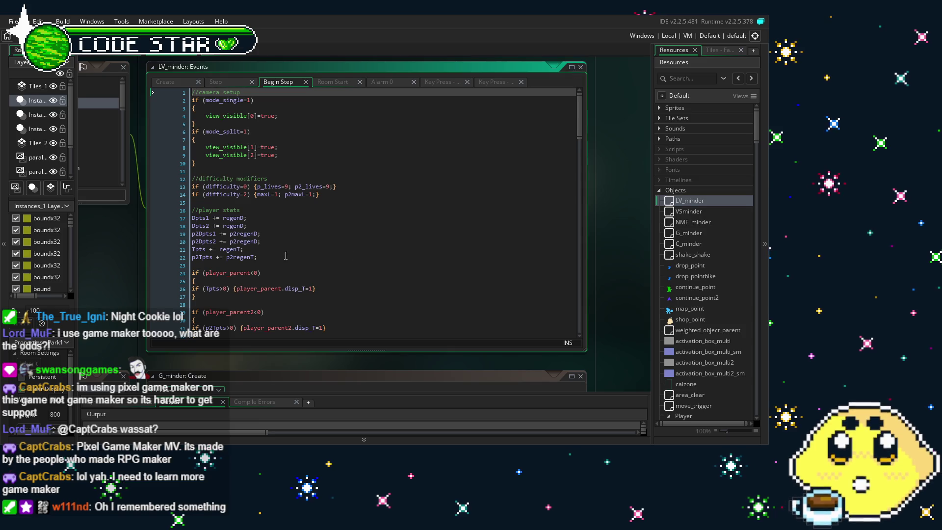
{"action": "left_click", "coordinate": [156, 292]}
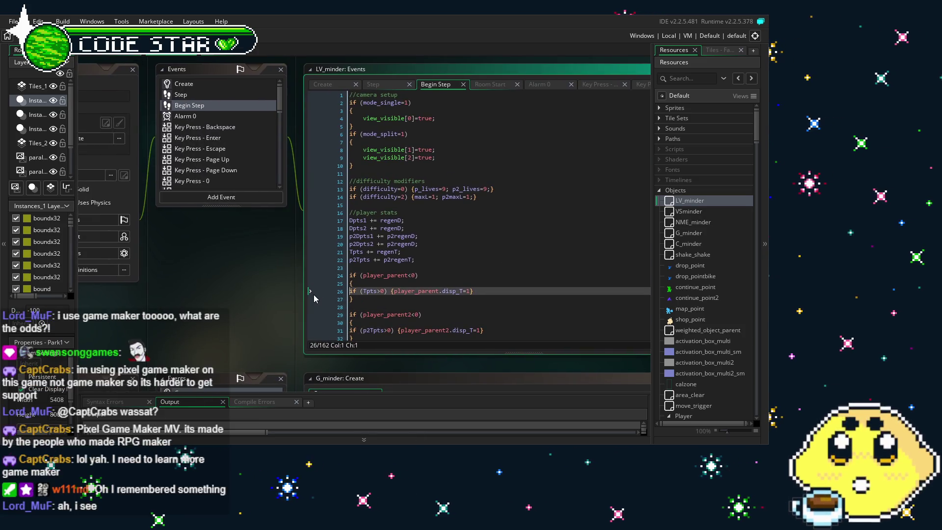
{"action": "left_click", "coordinate": [249, 85]}
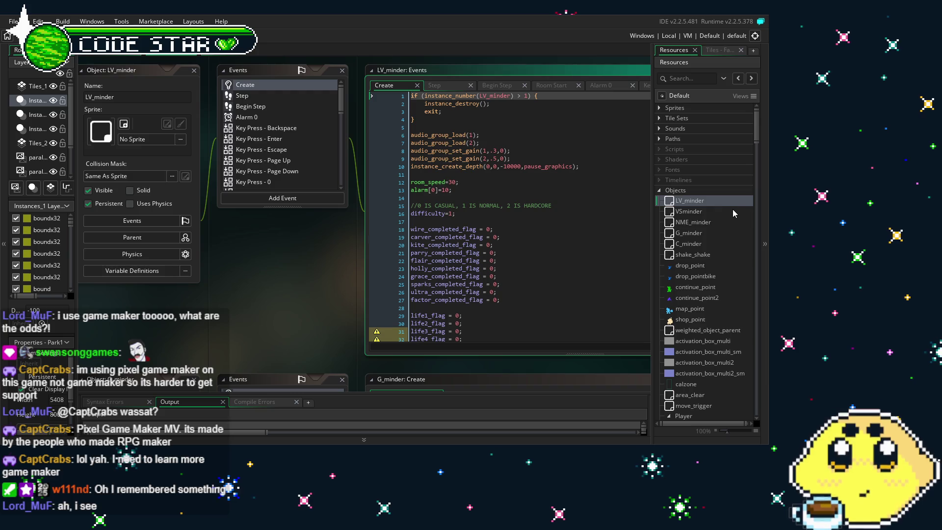
{"action": "scroll", "coordinate": [728, 218], "scroll_direction": "down", "scroll_amount": 3}
{"action": "scroll", "coordinate": [727, 229], "scroll_direction": "down", "scroll_amount": 3}
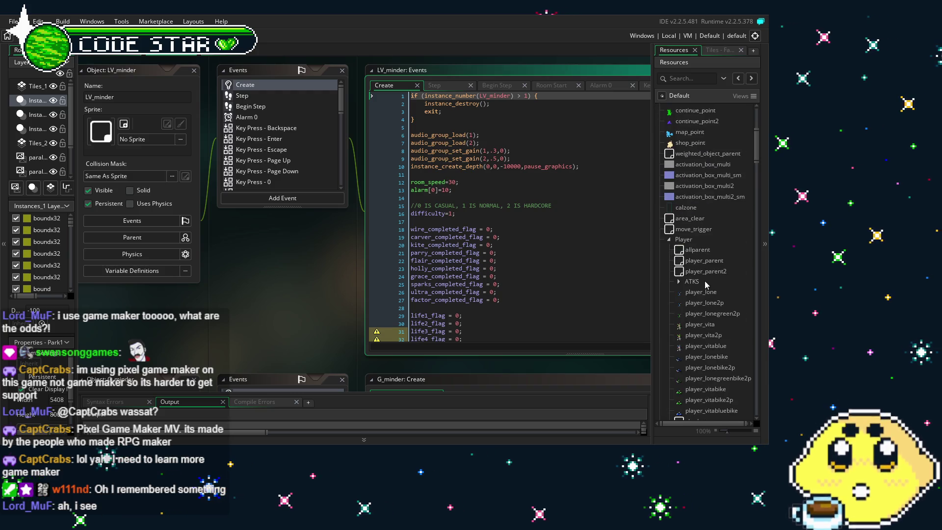
Step: Open player_lone and bring its Begin Step event code to the center
{"action": "double_click", "coordinate": [701, 291]}
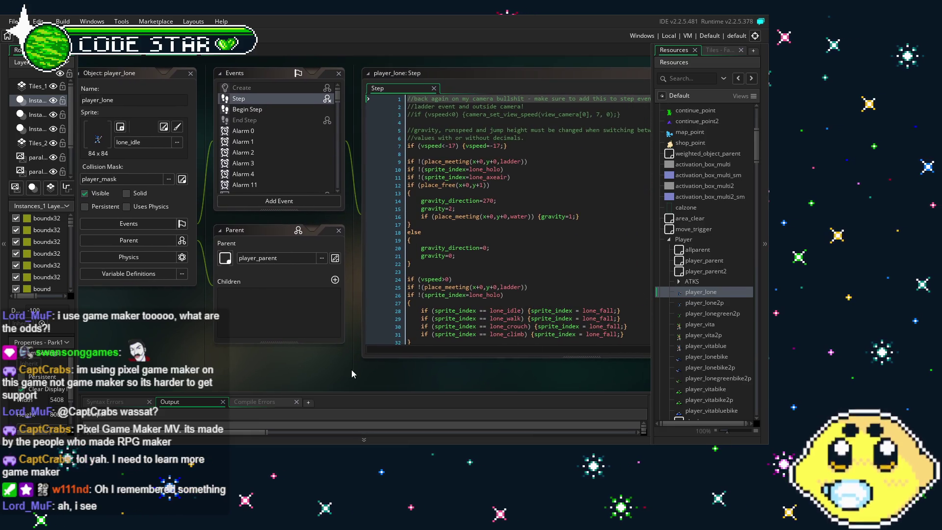
{"action": "mouse_move", "coordinate": [615, 96]}
{"action": "left_mouse_down"}
{"action": "mouse_move", "coordinate": [605, 348]}
{"action": "mouse_move", "coordinate": [624, 69]}
{"action": "left_mouse_up"}
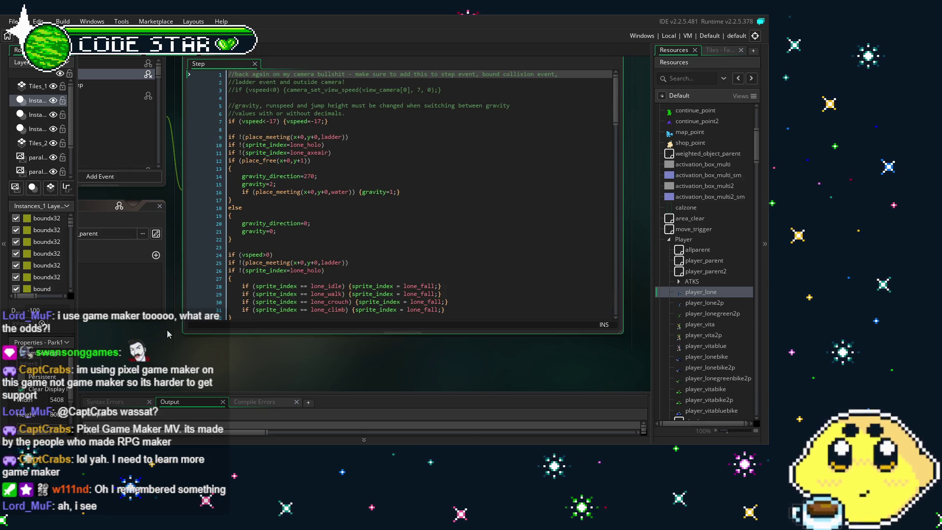
{"action": "scroll", "coordinate": [253, 179], "scroll_direction": "down", "scroll_amount": 3}
{"action": "scroll", "coordinate": [253, 179], "scroll_direction": "up", "scroll_amount": 2}
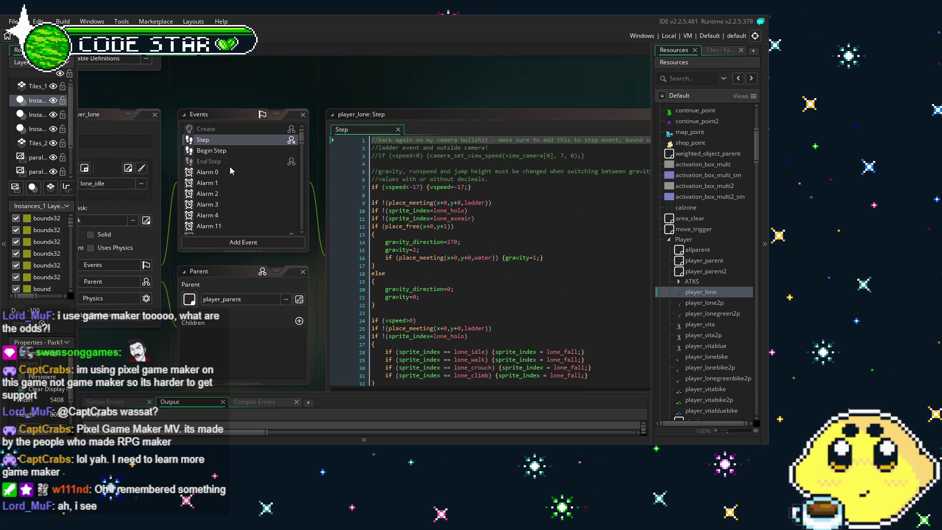
{"action": "double_click", "coordinate": [211, 150]}
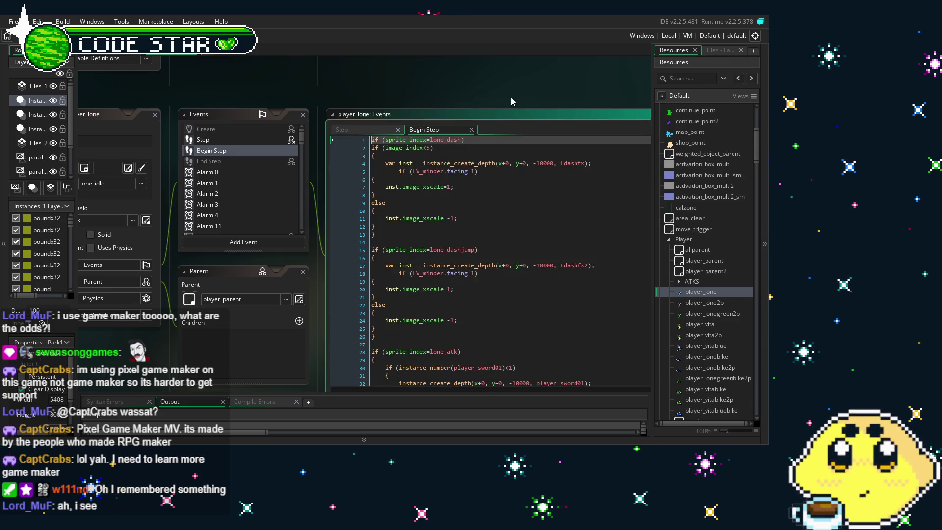
{"action": "left_click_drag", "start_coordinate": [510, 101], "coordinate": [327, 66]}
{"action": "left_click", "coordinate": [563, 190]}
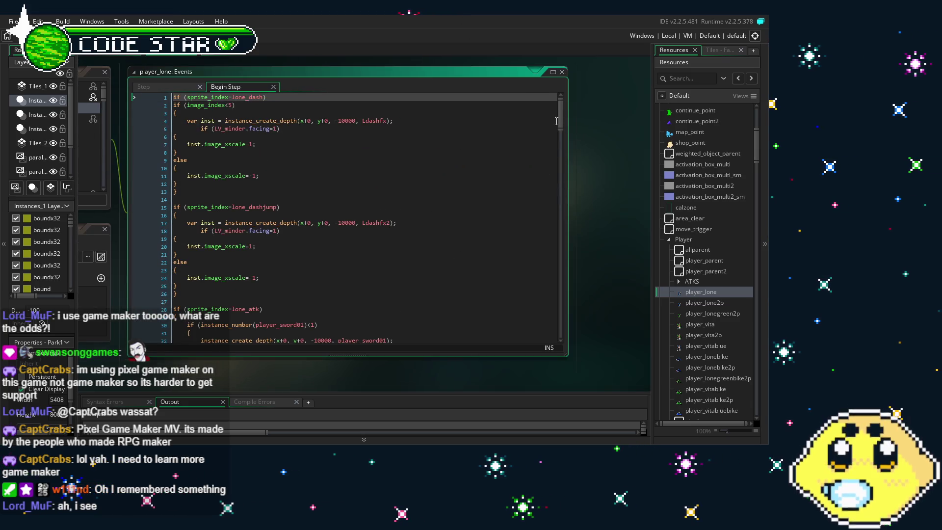
{"action": "scroll", "coordinate": [232, 310], "scroll_direction": "down", "scroll_amount": 10}
{"action": "scroll", "coordinate": [232, 310], "scroll_direction": "up", "scroll_amount": 10}
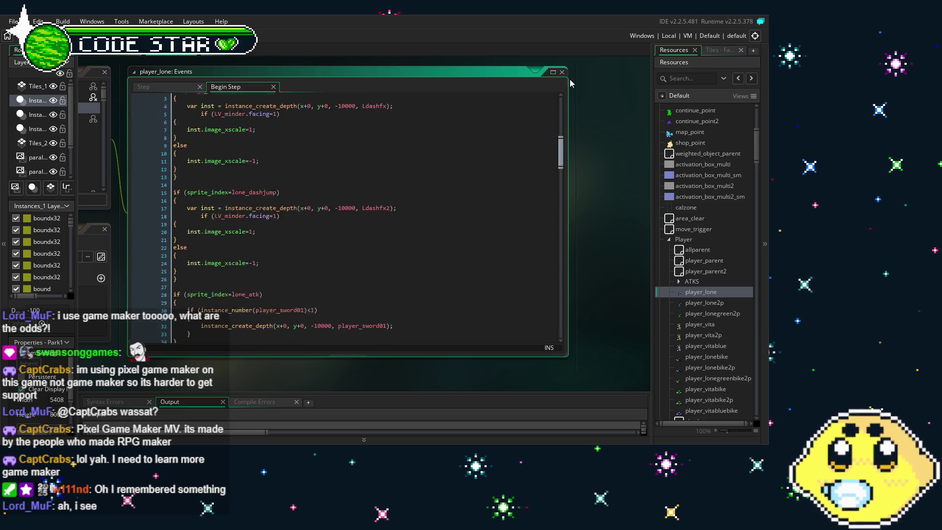
Step: Open the player_parent object and show its event code
{"action": "mouse_move", "coordinate": [232, 309]}
{"action": "left_mouse_down"}
{"action": "mouse_move", "coordinate": [331, 384]}
{"action": "mouse_move", "coordinate": [348, 385]}
{"action": "mouse_move", "coordinate": [337, 384]}
{"action": "left_mouse_up"}
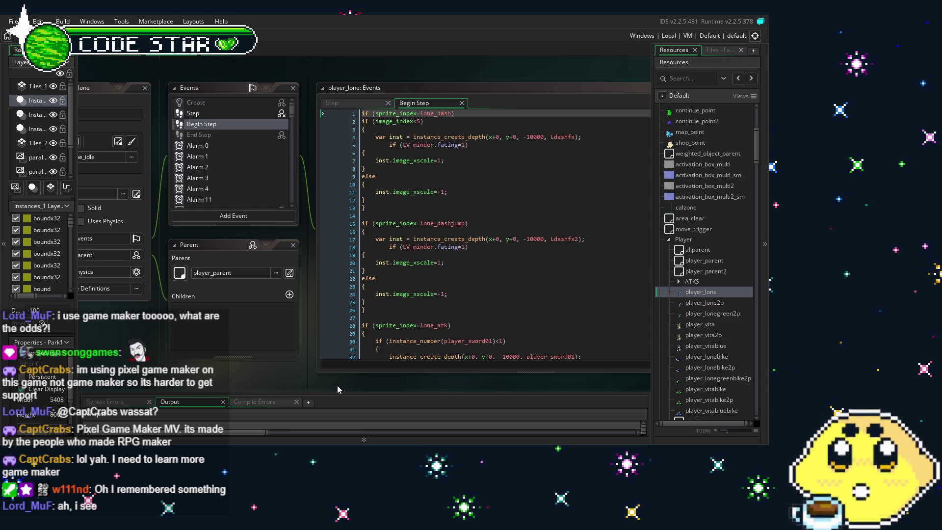
{"action": "left_click_drag", "start_coordinate": [208, 374], "coordinate": [212, 364]}
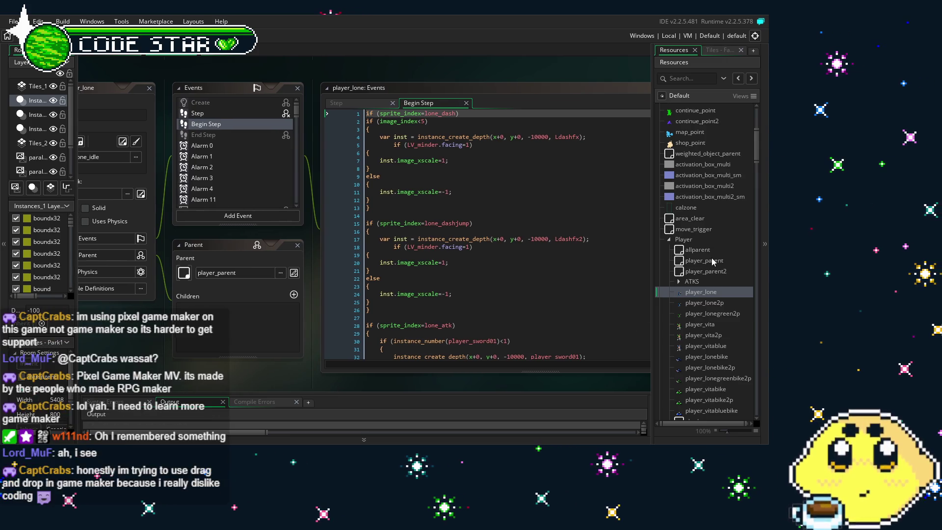
{"action": "left_click", "coordinate": [713, 260]}
{"action": "double_click", "coordinate": [713, 261]}
{"action": "left_click", "coordinate": [258, 101]}
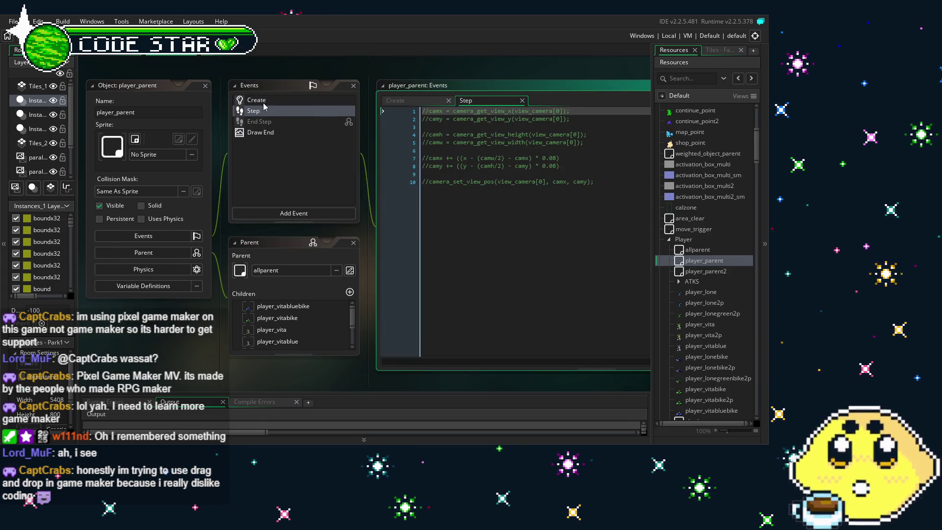
{"action": "left_click", "coordinate": [264, 106]}
{"action": "left_click", "coordinate": [519, 236]}
{"action": "left_click_drag", "start_coordinate": [153, 99], "coordinate": [227, 97]}
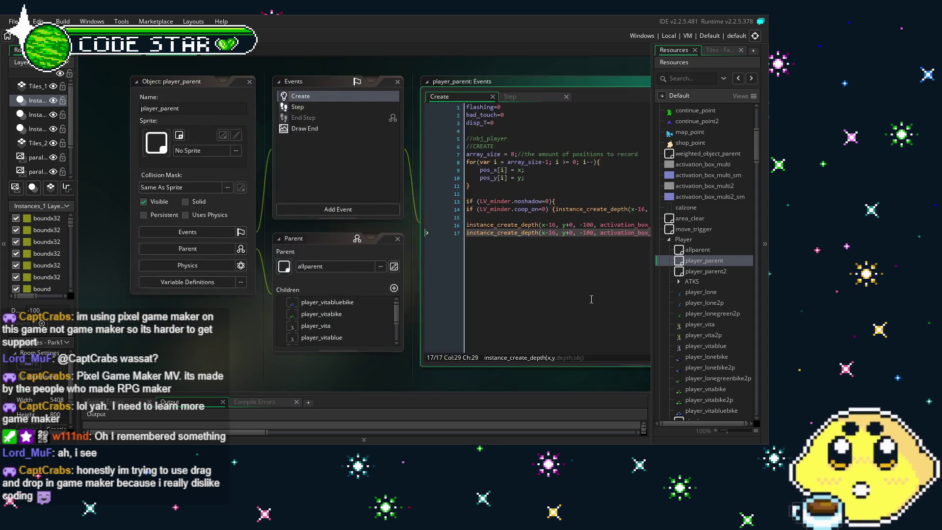
{"action": "left_click", "coordinate": [279, 83]}
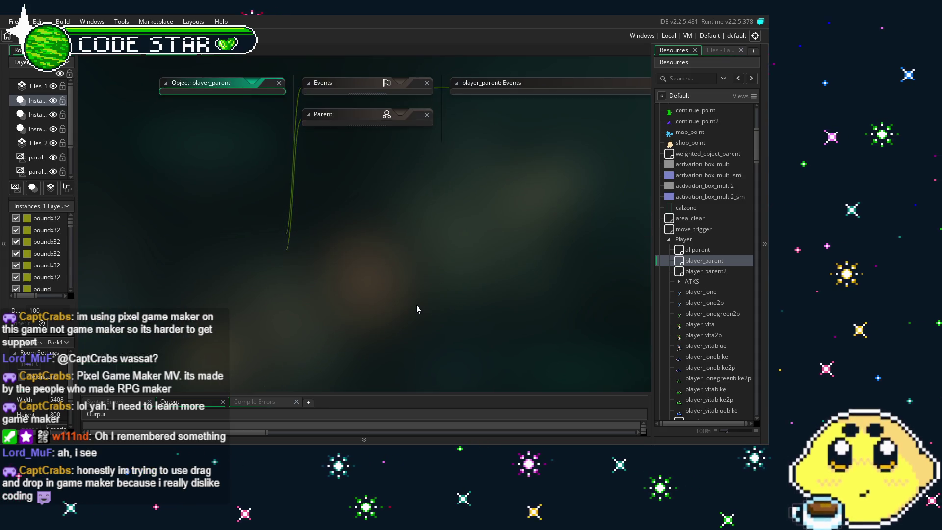
{"action": "scroll", "coordinate": [387, 319], "scroll_direction": "up", "scroll_amount": 5}
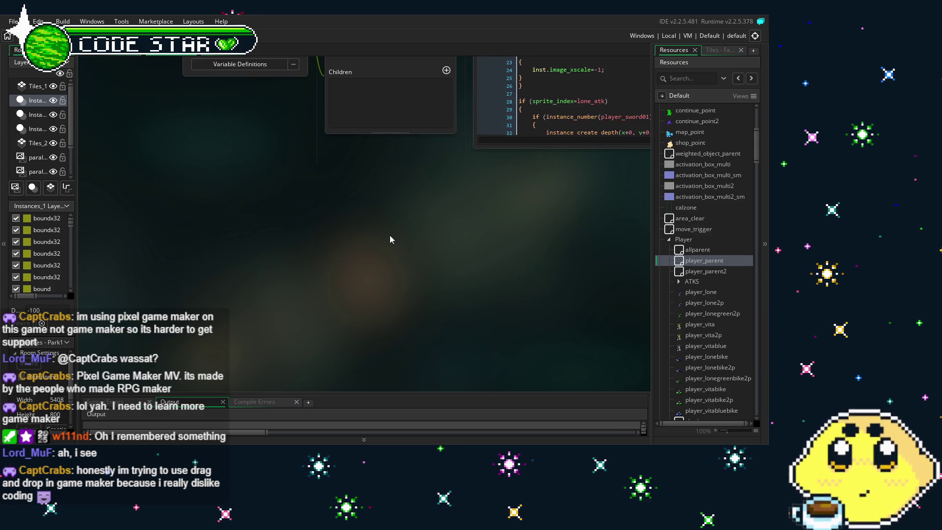
{"action": "scroll", "coordinate": [240, 331], "scroll_direction": "up", "scroll_amount": 1}
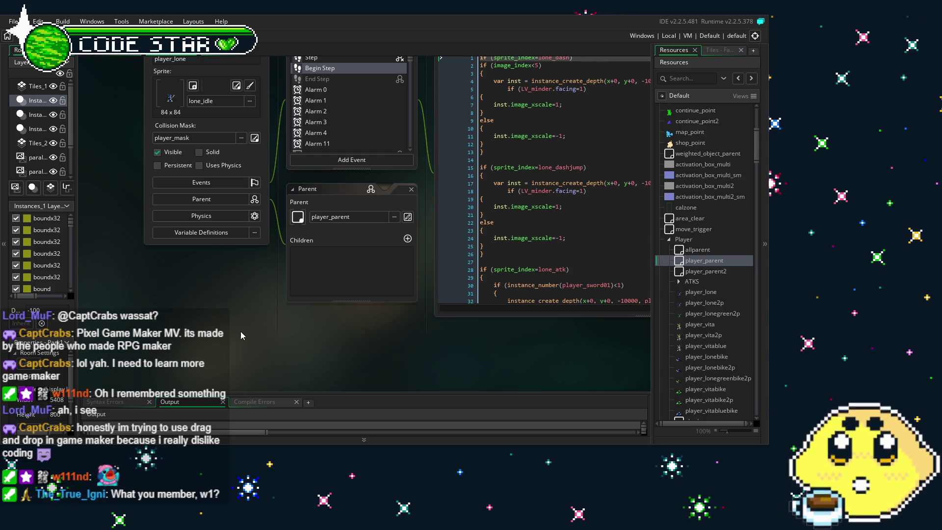
{"action": "left_click", "coordinate": [443, 233]}
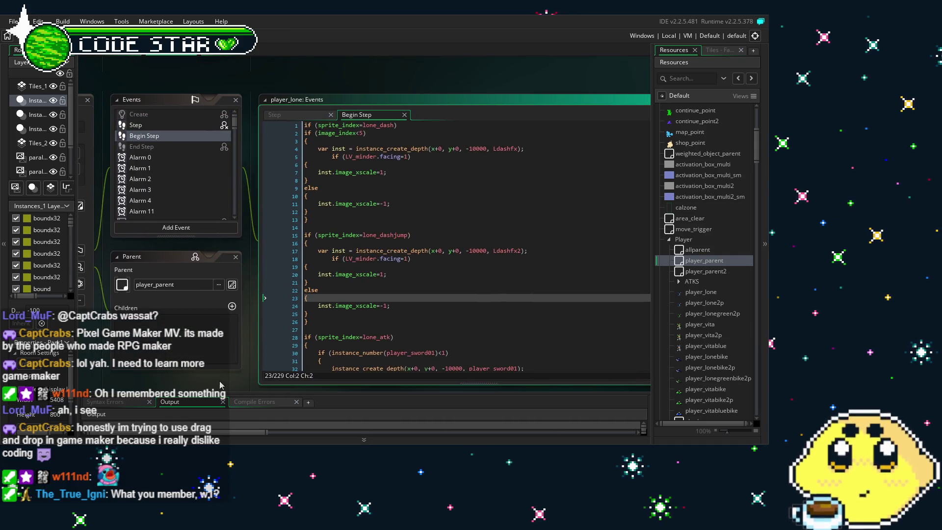
Step: Show player_lone's Step code and expand the compile errors panel to read it
{"action": "left_click", "coordinate": [222, 401]}
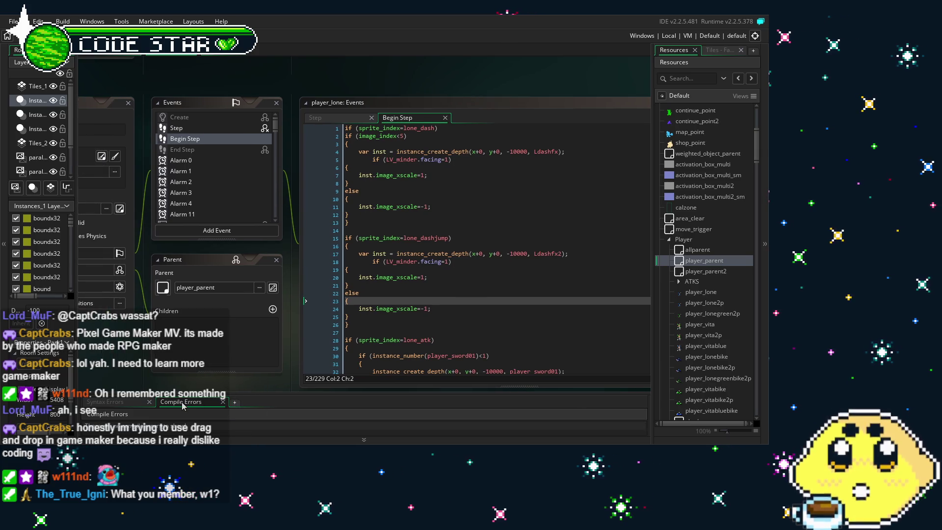
{"action": "left_click_drag", "start_coordinate": [148, 383], "coordinate": [162, 330]}
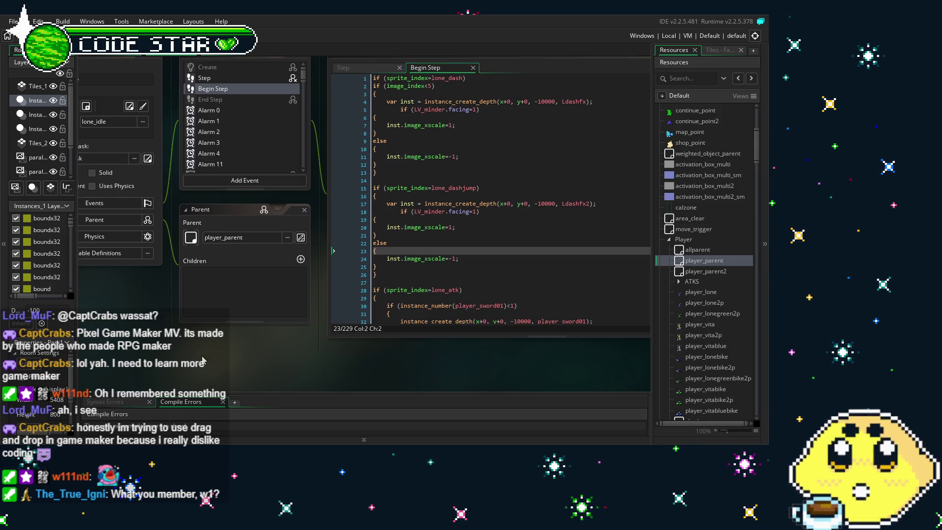
{"action": "left_click_drag", "start_coordinate": [136, 283], "coordinate": [181, 338]}
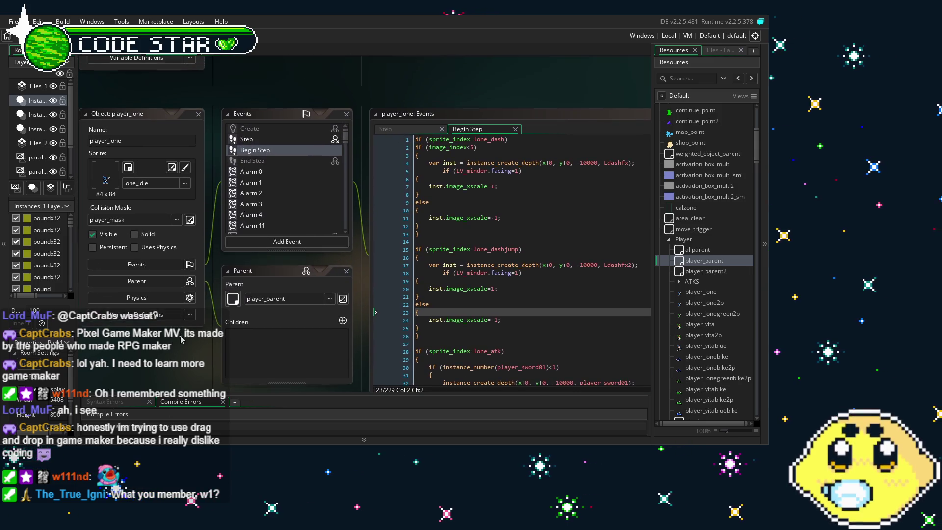
{"action": "left_click", "coordinate": [254, 141]}
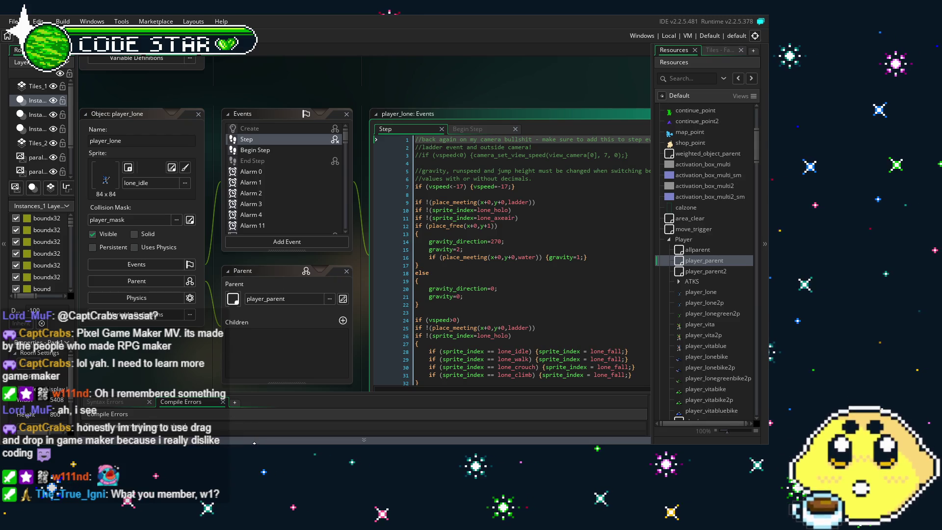
{"action": "left_click_drag", "start_coordinate": [253, 443], "coordinate": [253, 490]}
{"action": "mouse_move", "coordinate": [204, 404]}
{"action": "left_mouse_down"}
{"action": "mouse_move", "coordinate": [138, 397]}
{"action": "mouse_move", "coordinate": [181, 411]}
{"action": "mouse_move", "coordinate": [192, 377]}
{"action": "left_mouse_up"}
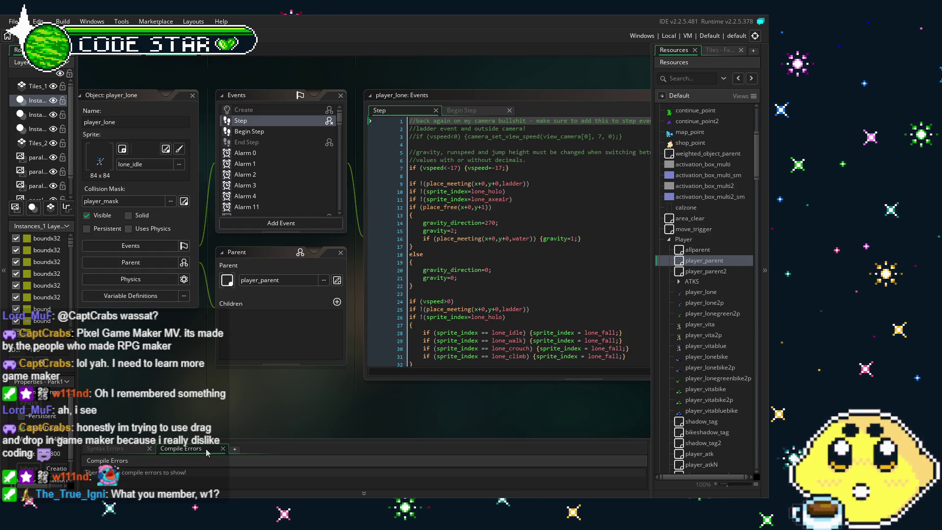
Step: Read through player_lone's Begin Step code, then build and run the game with F5
{"action": "scroll", "coordinate": [170, 381], "scroll_direction": "right", "scroll_amount": 3}
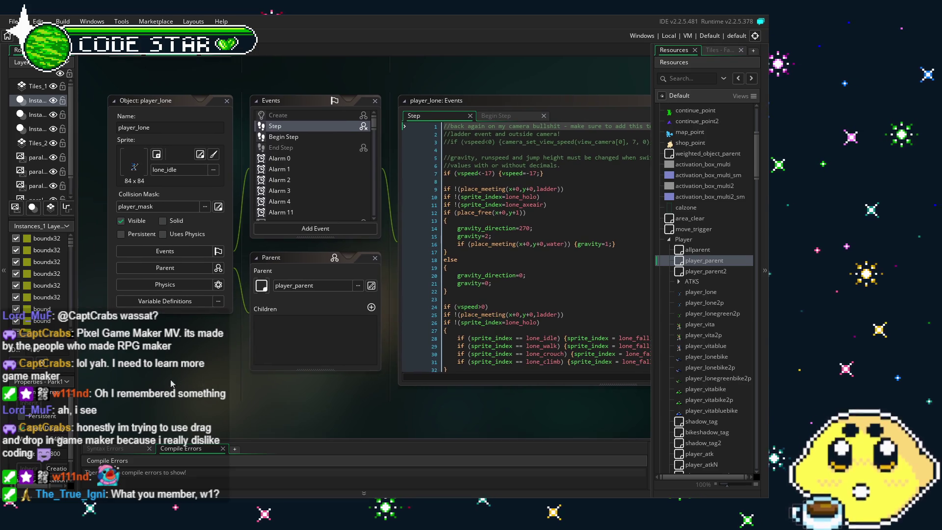
{"action": "scroll", "coordinate": [213, 397], "scroll_direction": "right", "scroll_amount": 2}
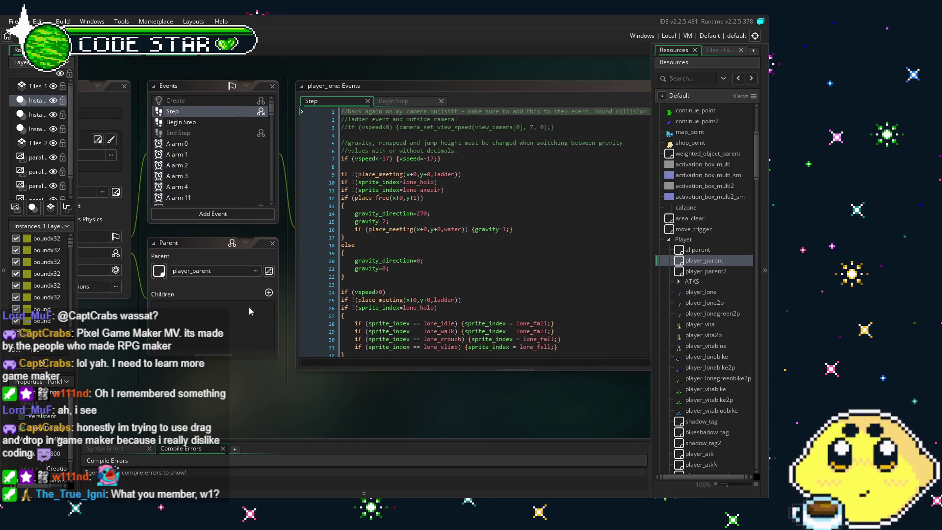
{"action": "left_click", "coordinate": [207, 122]}
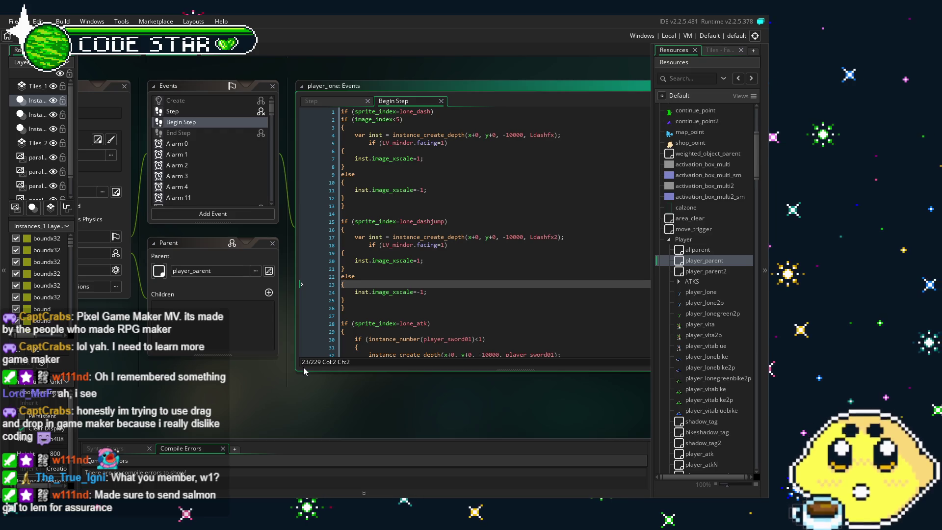
{"action": "mouse_move", "coordinate": [282, 417]}
{"action": "left_mouse_down"}
{"action": "mouse_move", "coordinate": [269, 405]}
{"action": "mouse_move", "coordinate": [216, 407]}
{"action": "left_mouse_up"}
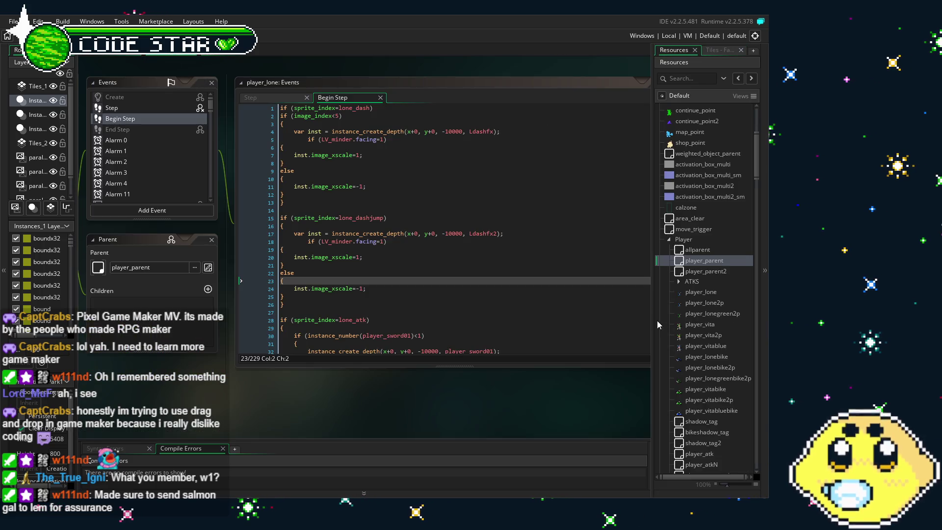
{"action": "scroll", "coordinate": [699, 309], "scroll_direction": "down", "scroll_amount": 10}
{"action": "scroll", "coordinate": [699, 309], "scroll_direction": "down", "scroll_amount": 2}
{"action": "scroll", "coordinate": [690, 308], "scroll_direction": "down", "scroll_amount": 2}
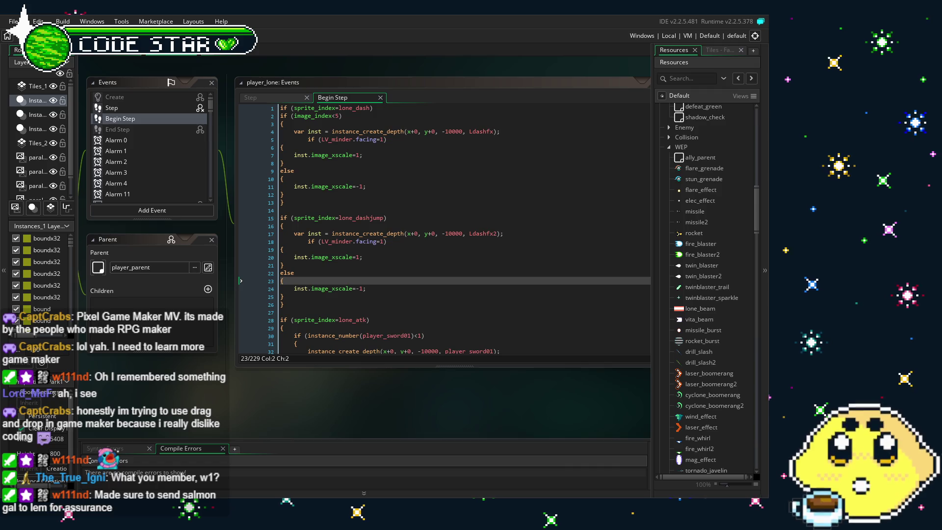
{"action": "key", "text": "F5"}
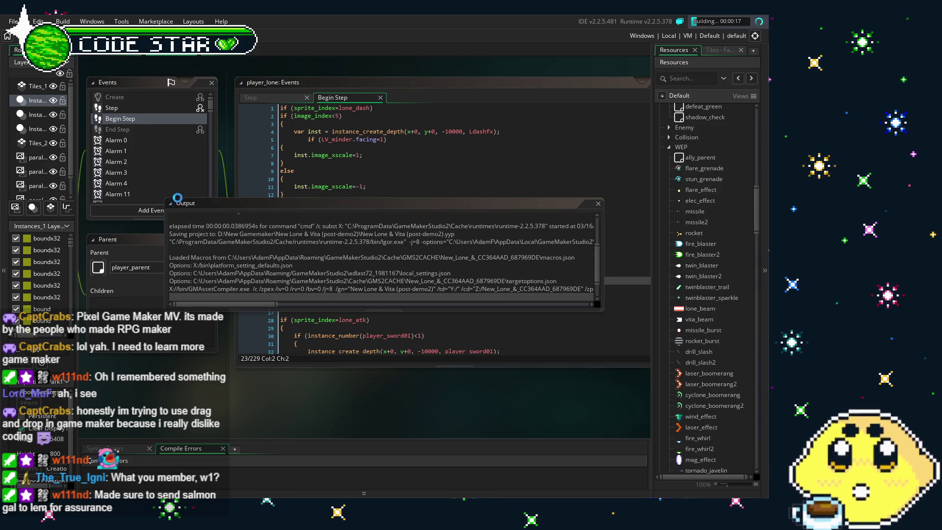
Step: Dock the build Output window at the bottom and enlarge it while the game builds
{"action": "mouse_move", "coordinate": [174, 200]}
{"action": "left_mouse_down"}
{"action": "mouse_move", "coordinate": [221, 390]}
{"action": "mouse_move", "coordinate": [289, 442]}
{"action": "mouse_move", "coordinate": [235, 448]}
{"action": "left_mouse_up"}
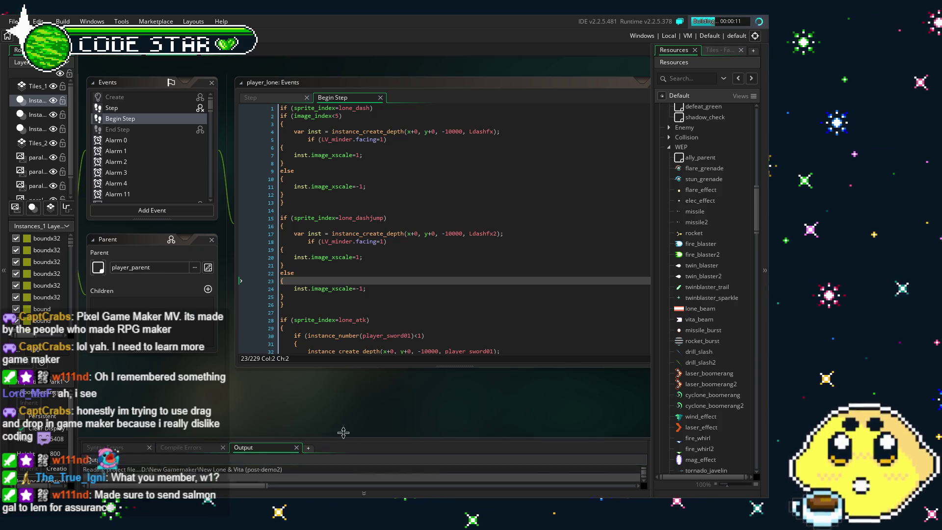
{"action": "left_click_drag", "start_coordinate": [343, 435], "coordinate": [338, 398]}
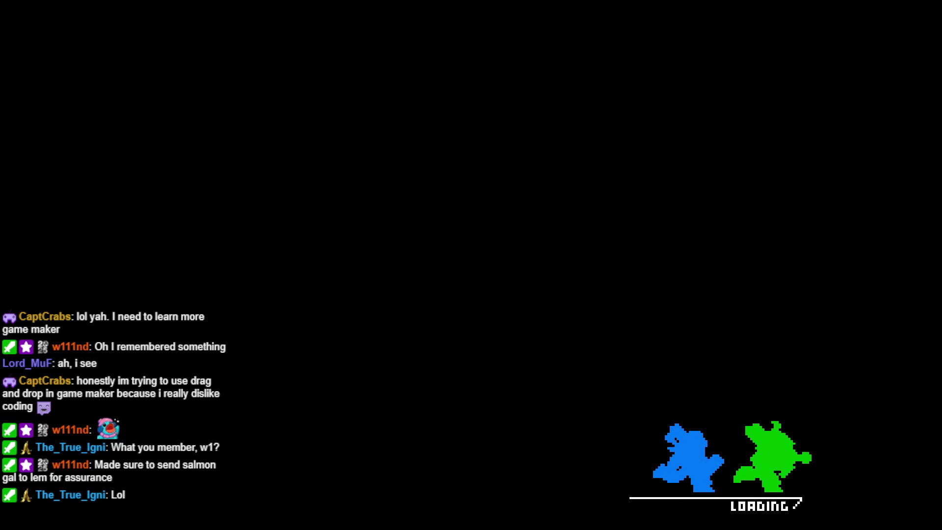
Step: Start a solo game and move Lone left and right, swinging the sword
{"action": "key", "text": "Return"}
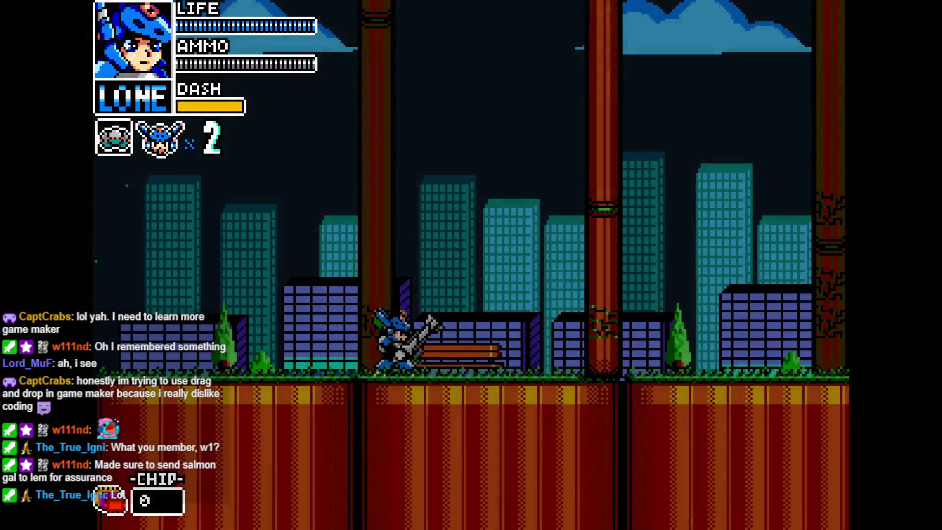
{"action": "key", "text": "Left"}
{"action": "key", "text": "Right"}
{"action": "key", "text": "Left"}
{"action": "key", "text": "Right"}
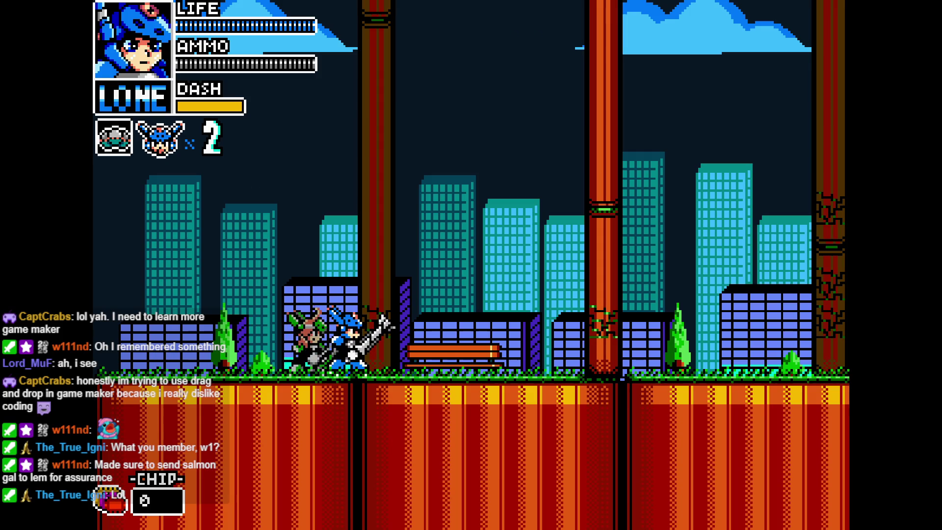
Step: Swap to Vita, fire two ring shots, and walk her into the interior area
{"action": "key", "text": "c"}
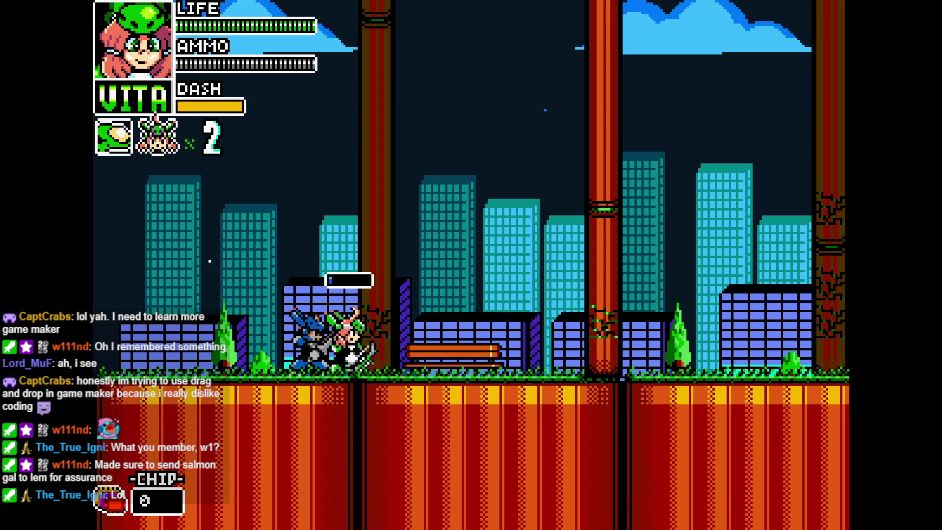
{"action": "key", "text": "Right"}
{"action": "left_click", "coordinate": [472, 110]}
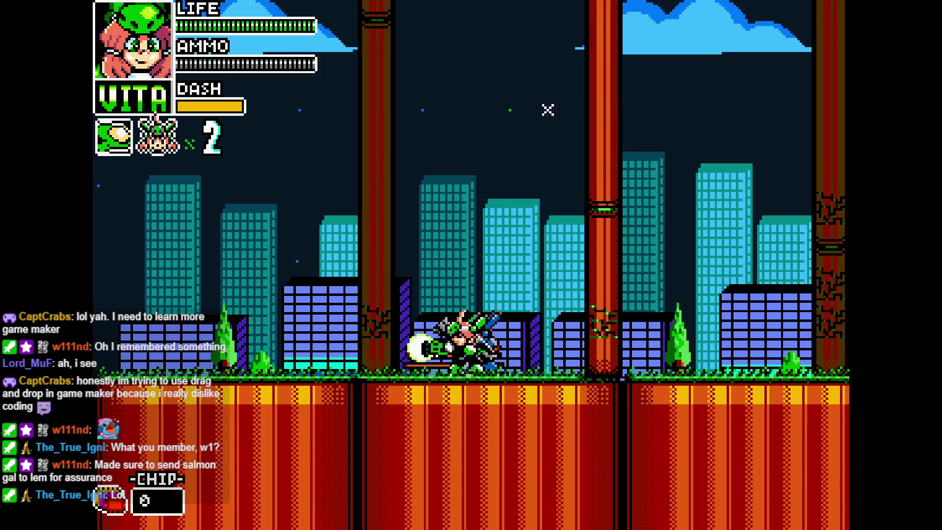
{"action": "key", "text": "Left"}
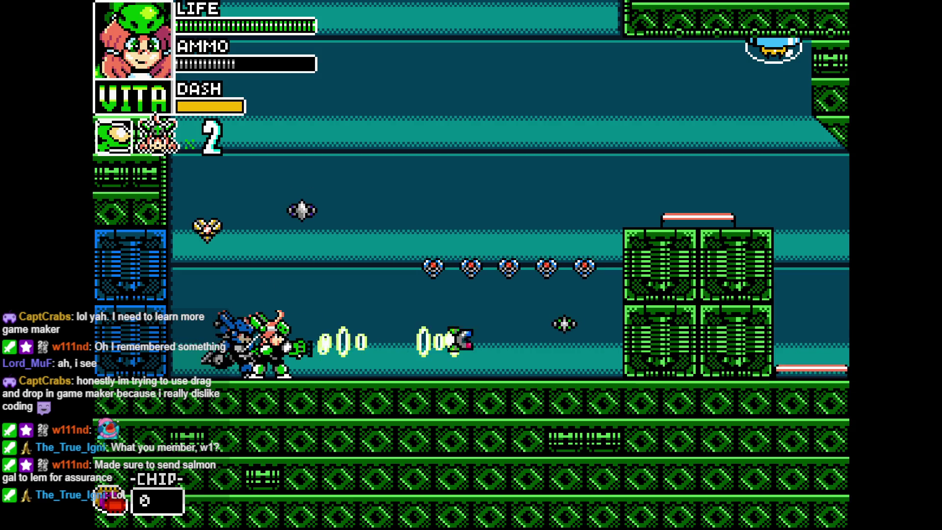
{"action": "key", "text": "Right"}
{"action": "key", "text": "Left"}
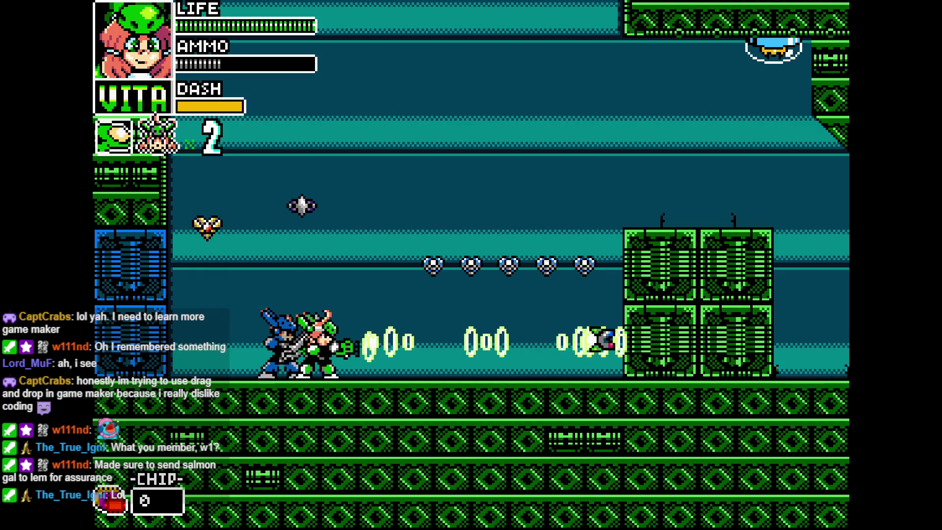
Step: Run Vita right onto the green blocks and dash-jump up outdoors
{"action": "key", "text": "Right"}
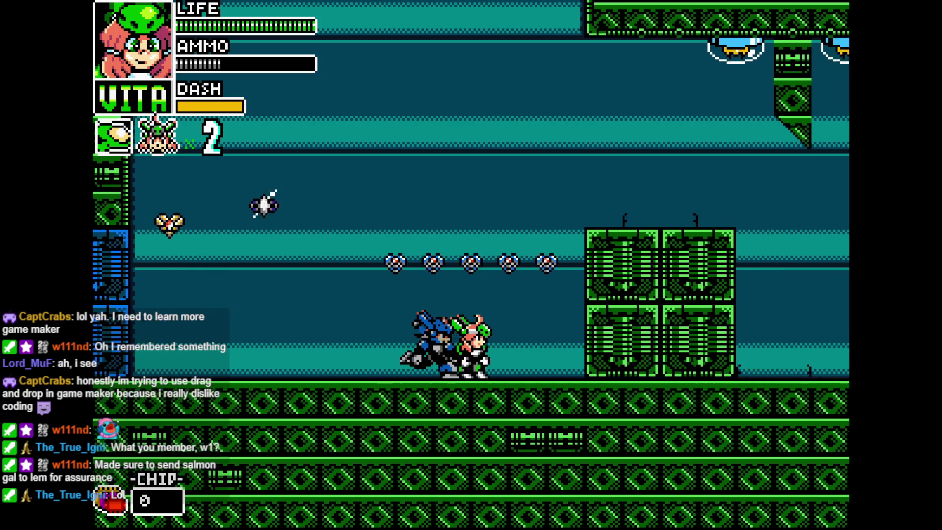
{"action": "key", "text": "z"}
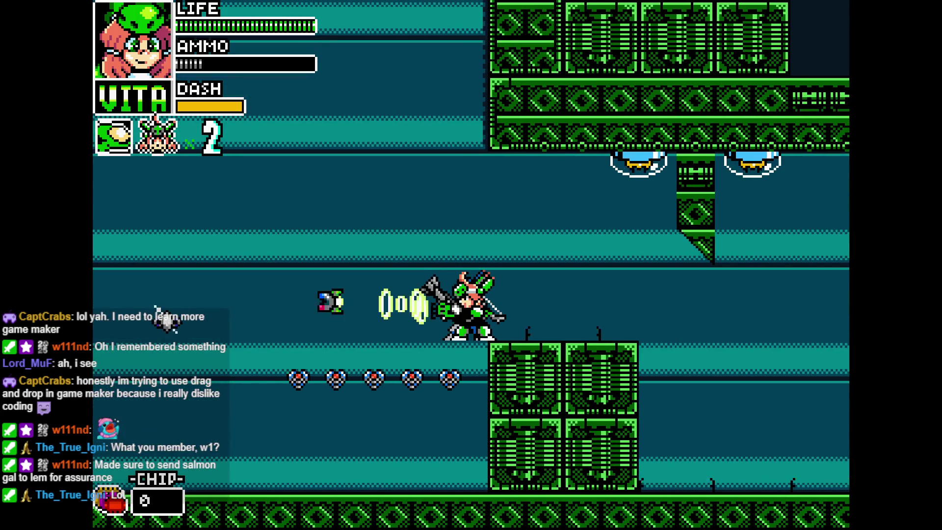
{"action": "key", "text": "Right"}
{"action": "key", "text": "z"}
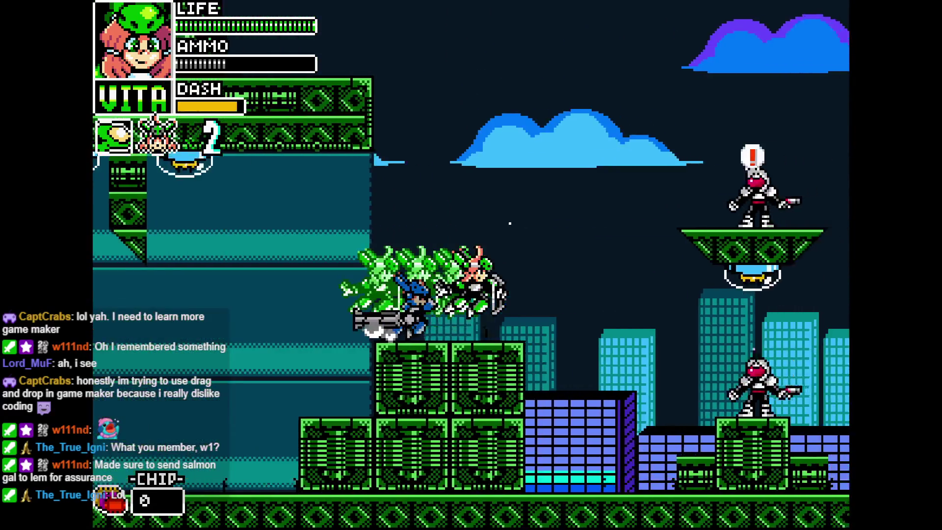
Step: Switch back to Lone and slash through the enemies while moving right
{"action": "key", "text": "c"}
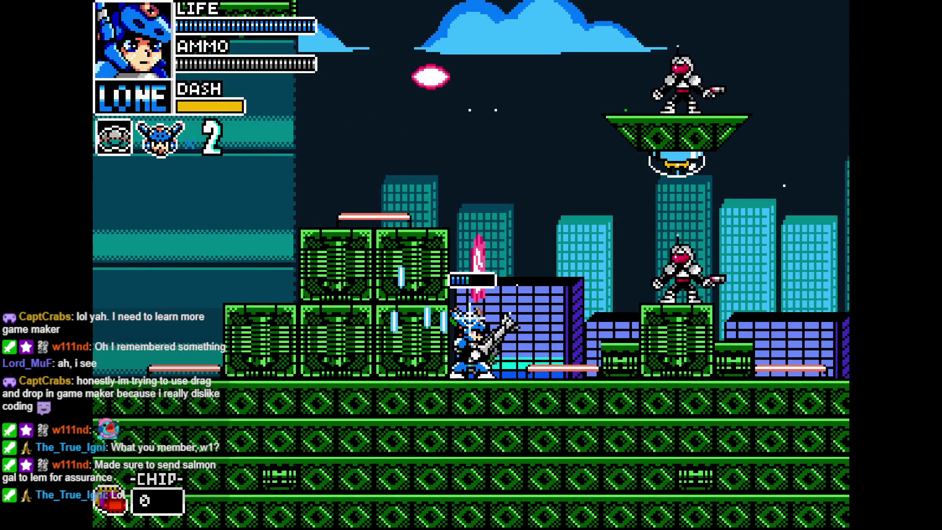
{"action": "key", "text": "z"}
{"action": "key", "text": "Right"}
{"action": "key", "text": "Right"}
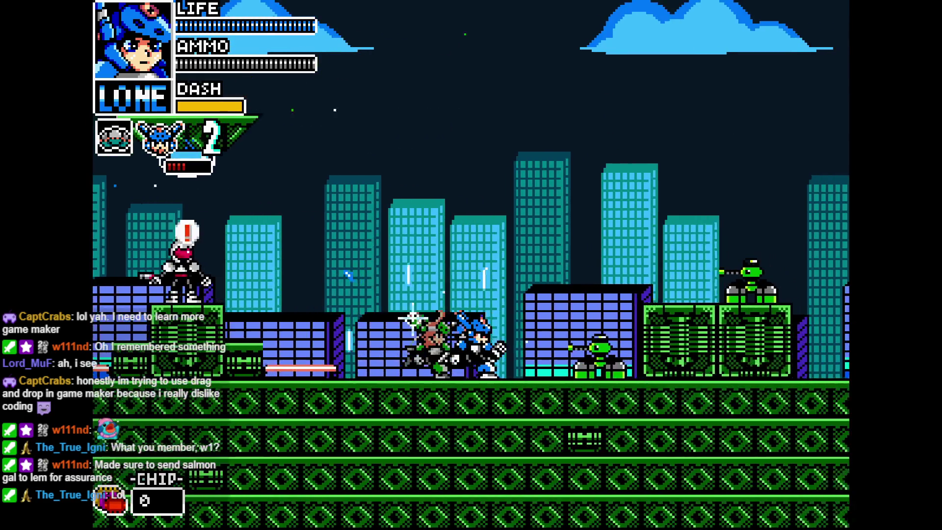
{"action": "key", "text": "z"}
{"action": "key", "text": "Right"}
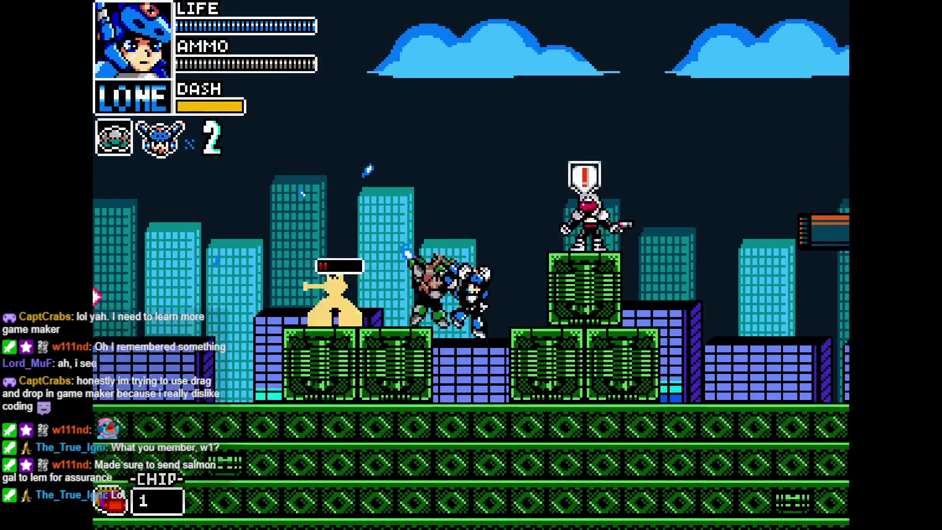
{"action": "key", "text": "z"}
Step: Jump up the tower over the rooftops, slash a grounded enemy, and climb the ladder
{"action": "key", "text": "z"}
{"action": "key", "text": "Right"}
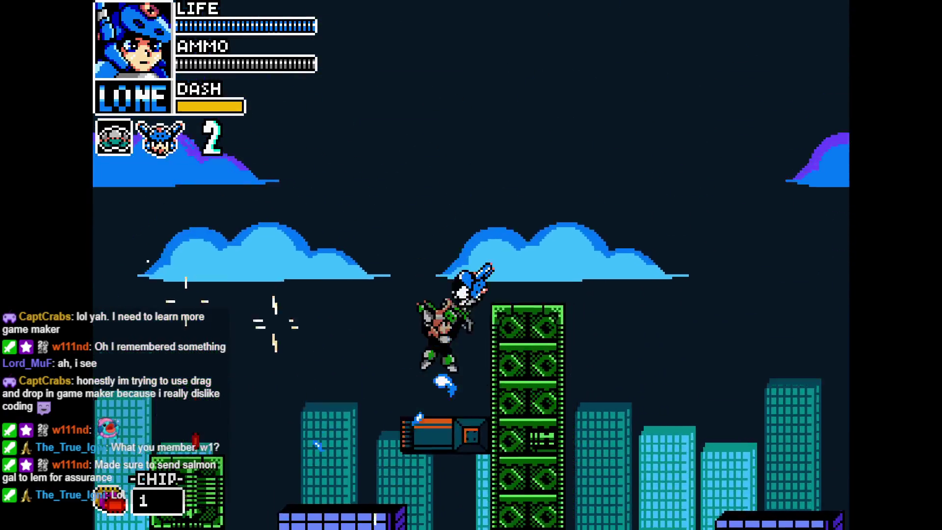
{"action": "key", "text": "Right"}
{"action": "key", "text": "z"}
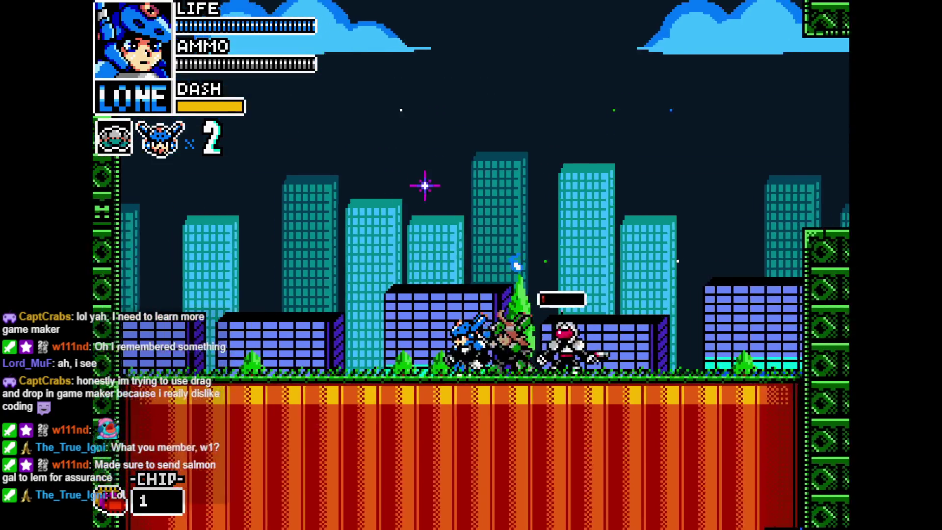
{"action": "key", "text": "Right"}
{"action": "key", "text": "z"}
{"action": "key", "text": "Up"}
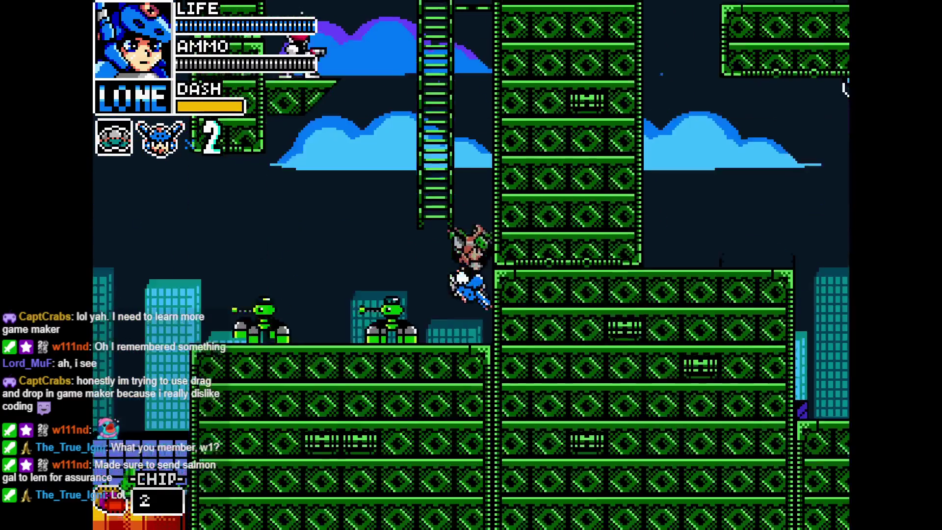
{"action": "key", "text": "Up"}
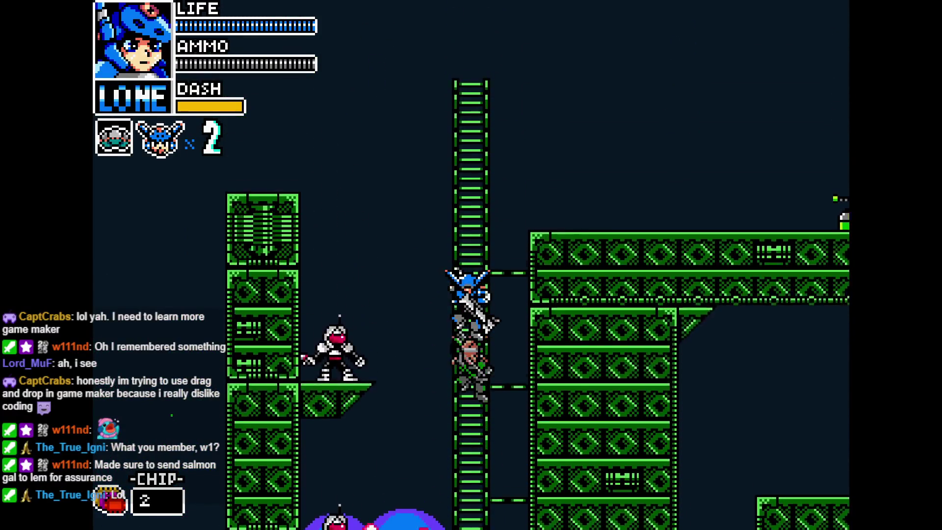
Step: Collect chips up the tower, then drop into the city and dash-slash enemies
{"action": "key", "text": "Right"}
{"action": "key", "text": "z"}
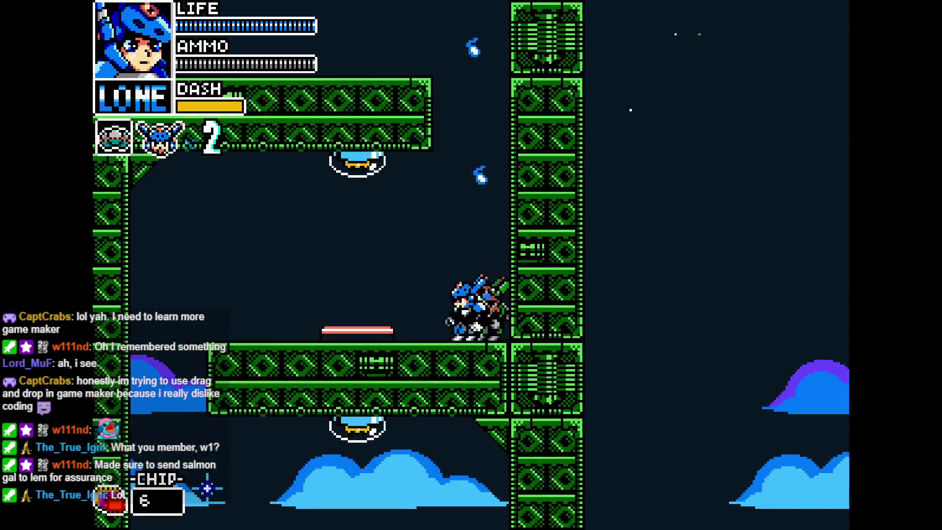
{"action": "key", "text": "Left"}
{"action": "key", "text": "z"}
{"action": "key", "text": "Right"}
{"action": "key", "text": "z"}
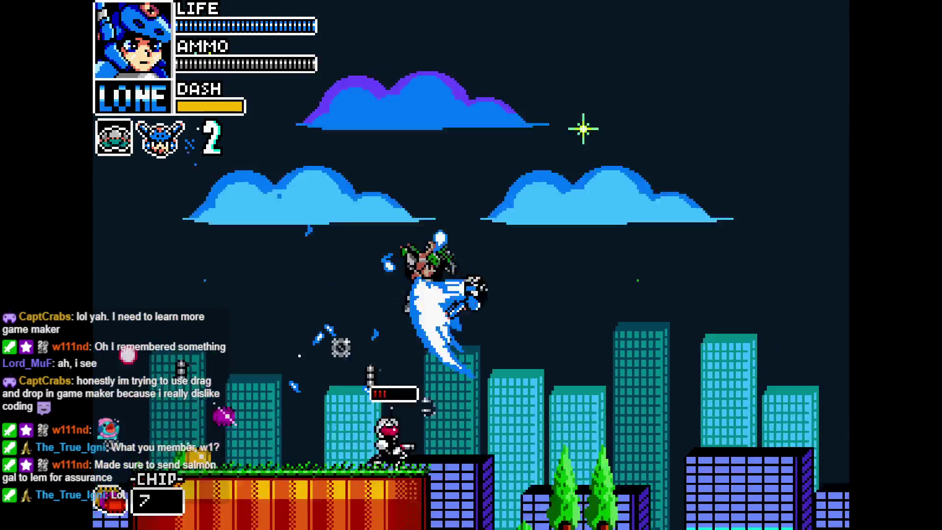
{"action": "key", "text": "Right"}
{"action": "key", "text": "z"}
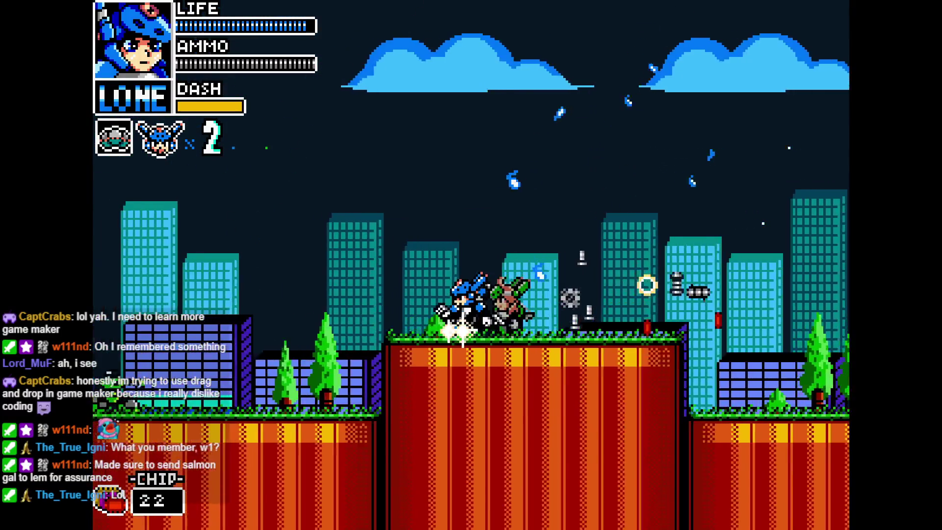
Step: Slash down to a lower rooftop, jump past an enemy, and reach the raised rooftop with 24 chips
{"action": "key", "text": "Right"}
{"action": "key", "text": "z"}
{"action": "key", "text": "Right"}
{"action": "key", "text": "z"}
{"action": "key", "text": "Right"}
{"action": "key", "text": "z"}
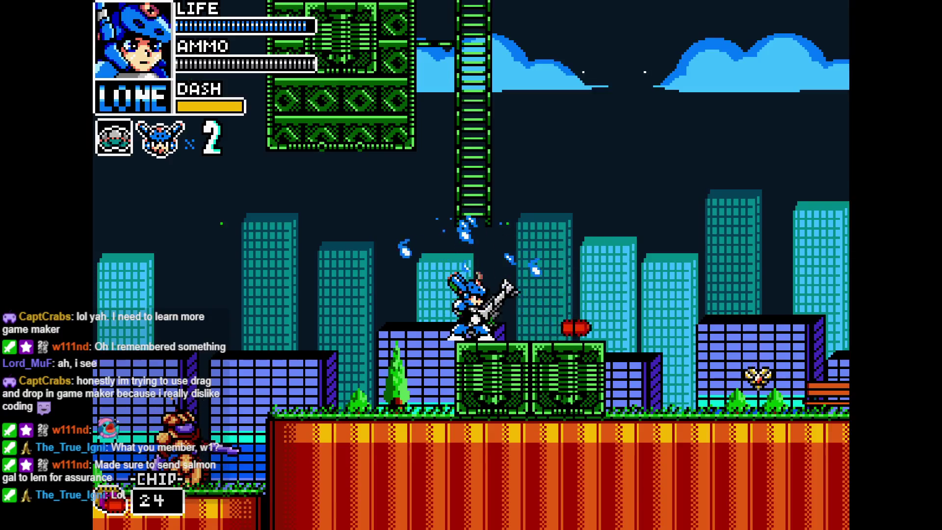
Step: Switch to Vita and fire a charged shot and a green shot to the right
{"action": "key", "text": "Right"}
{"action": "key", "text": "a"}
{"action": "key", "text": "Right"}
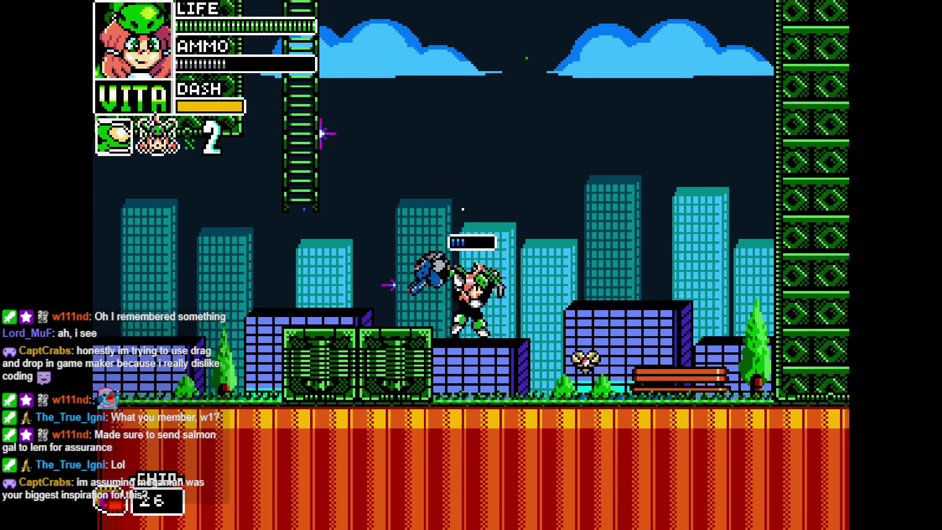
{"action": "key", "text": "x"}
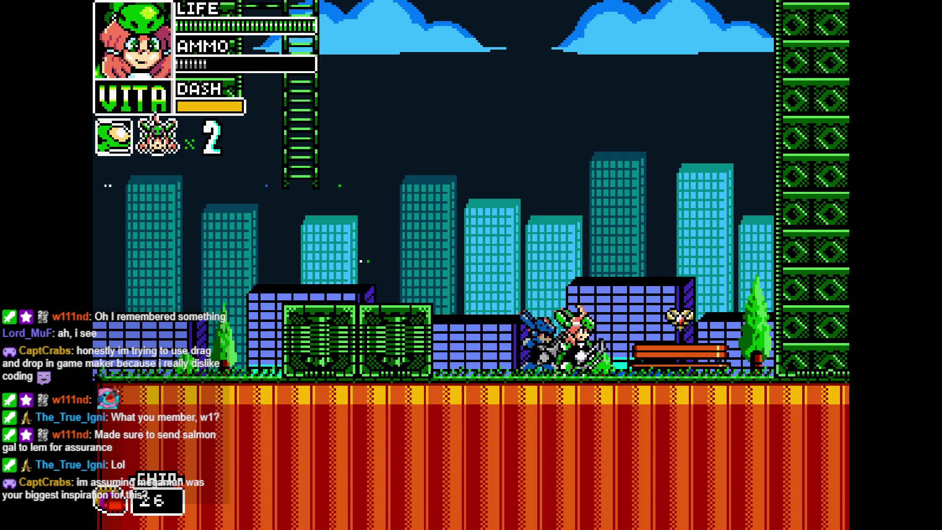
{"action": "key", "text": "x"}
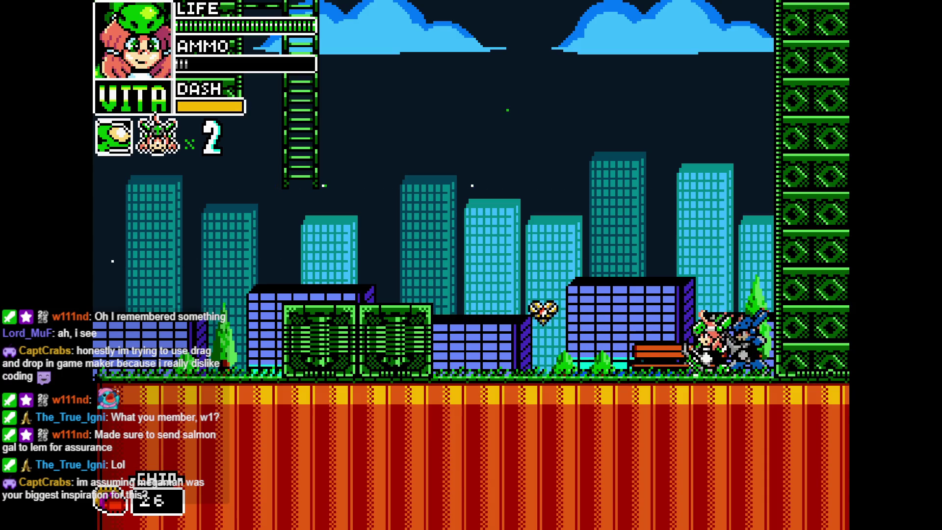
Step: Climb Vita up the tower ladder past the firing enemies
{"action": "key", "text": "z"}
{"action": "key", "text": "Up"}
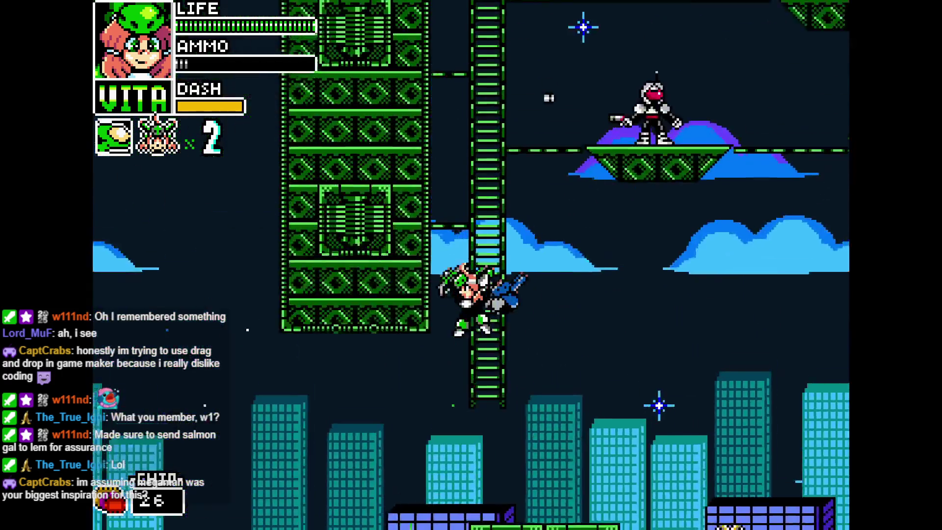
{"action": "key", "text": "Up"}
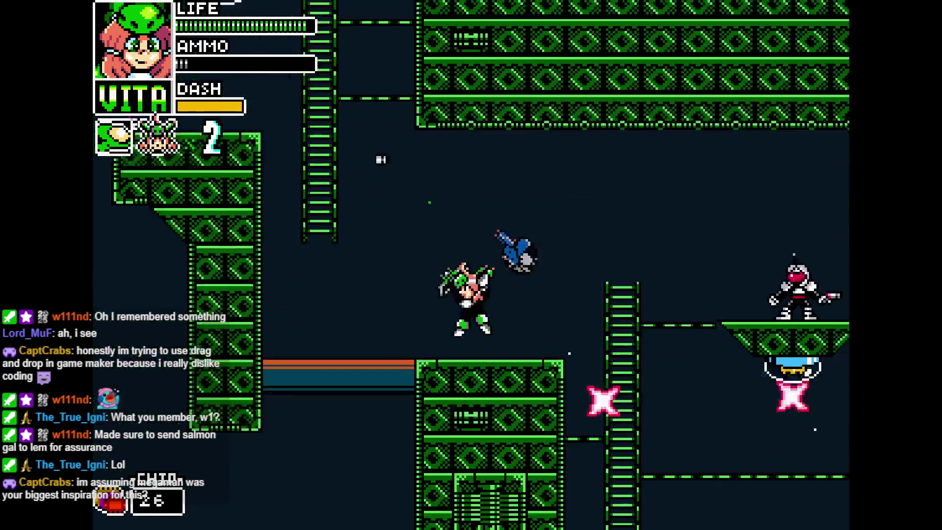
{"action": "key", "text": "Up"}
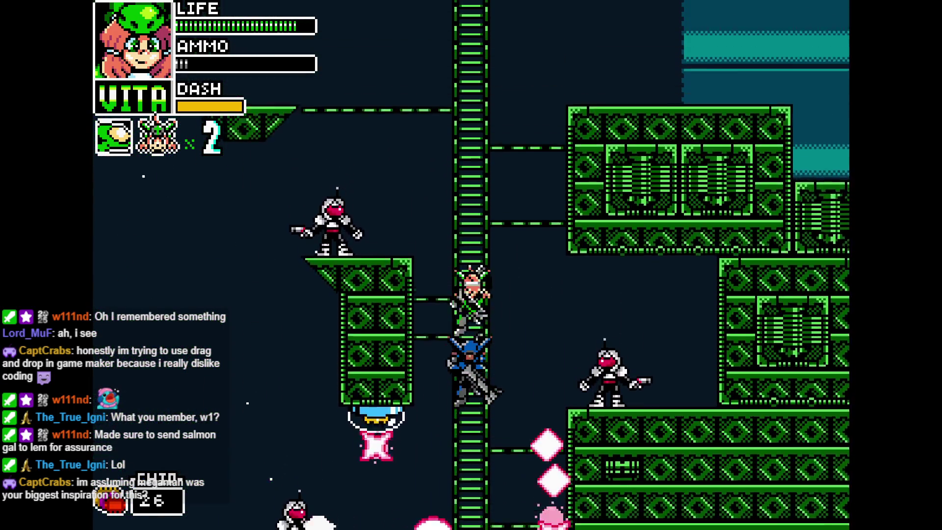
{"action": "key", "text": "z"}
Step: Jump across the floating and central platforms, up by the wall, then dash right
{"action": "key", "text": "Left"}
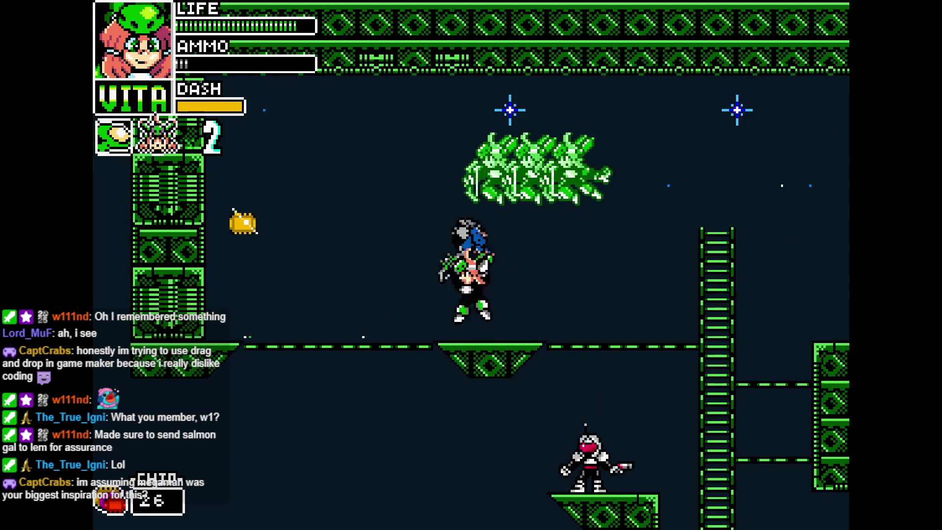
{"action": "key", "text": "z"}
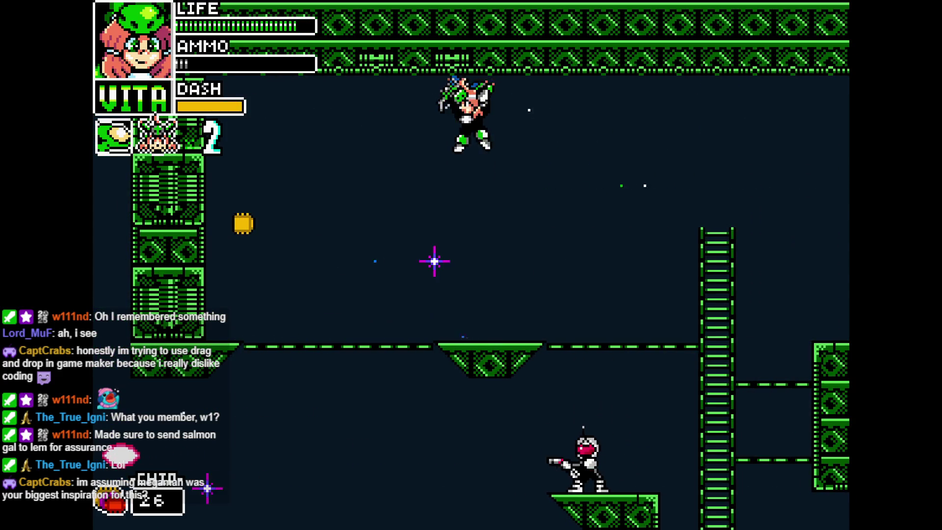
{"action": "key", "text": "Right"}
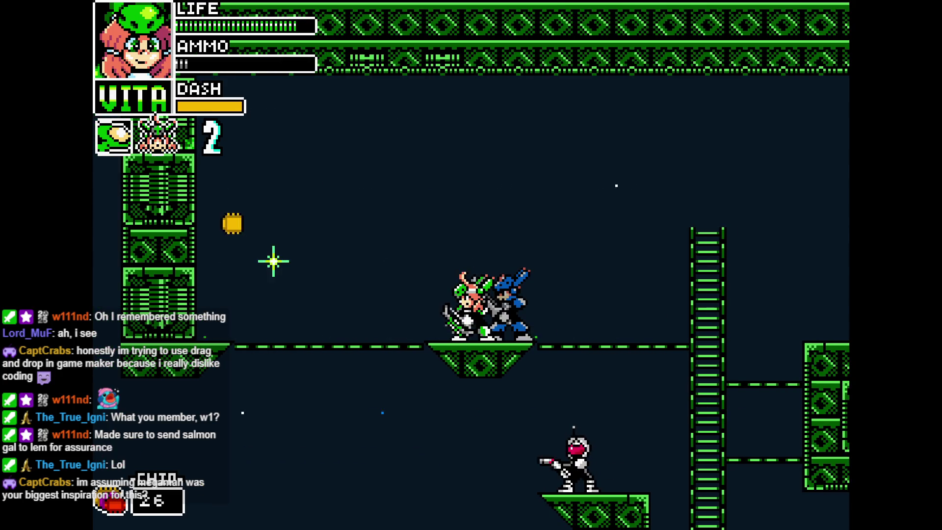
{"action": "key", "text": "Left"}
{"action": "key", "text": "z"}
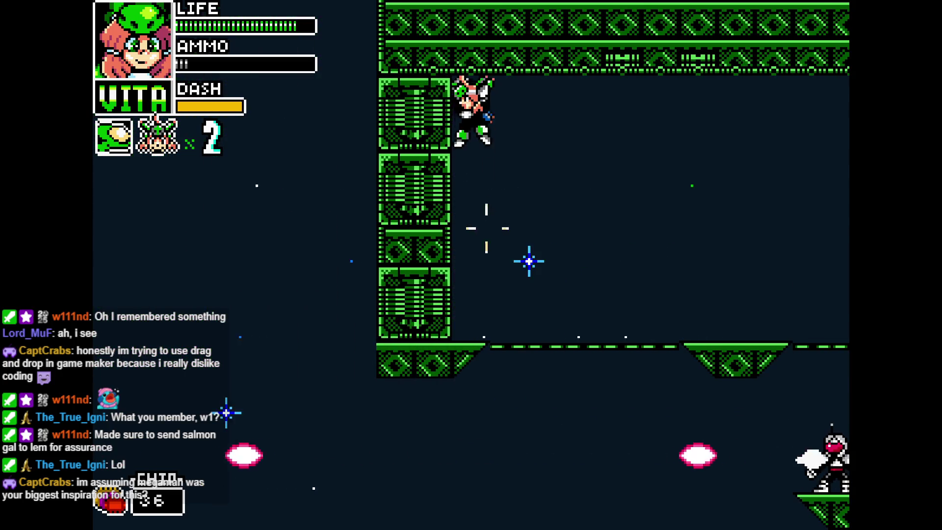
{"action": "key", "text": "Right"}
Step: Take the ladder down and back up, then dash right across the city skyline
{"action": "key", "text": "Down"}
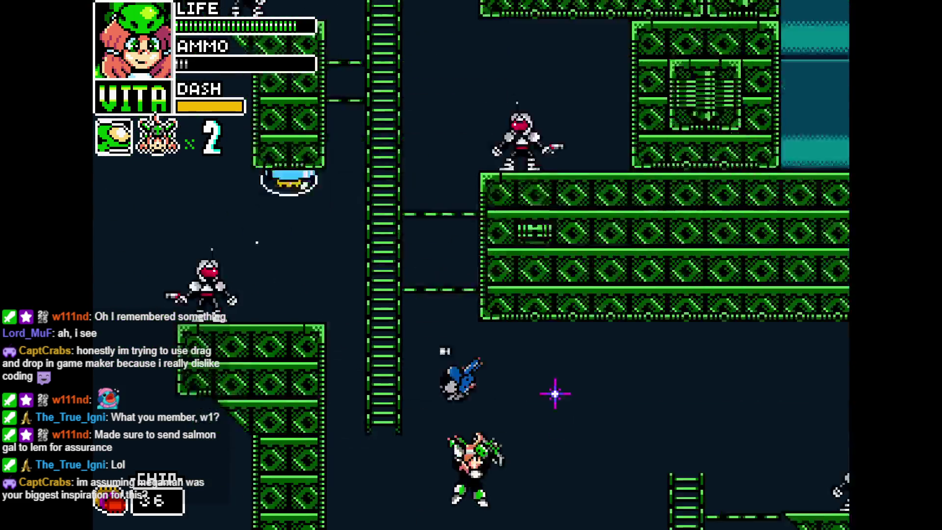
{"action": "key", "text": "Up"}
{"action": "key", "text": "z"}
{"action": "key", "text": "Right"}
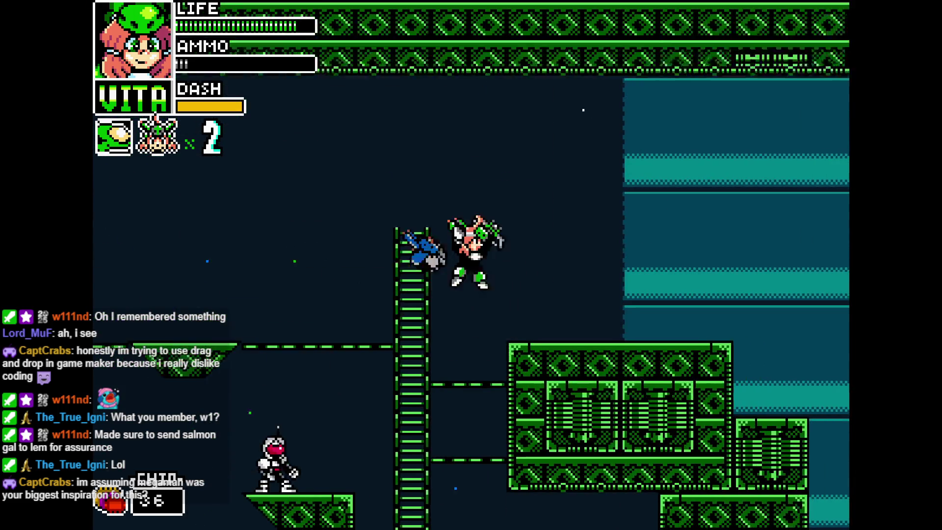
{"action": "key", "text": "Right"}
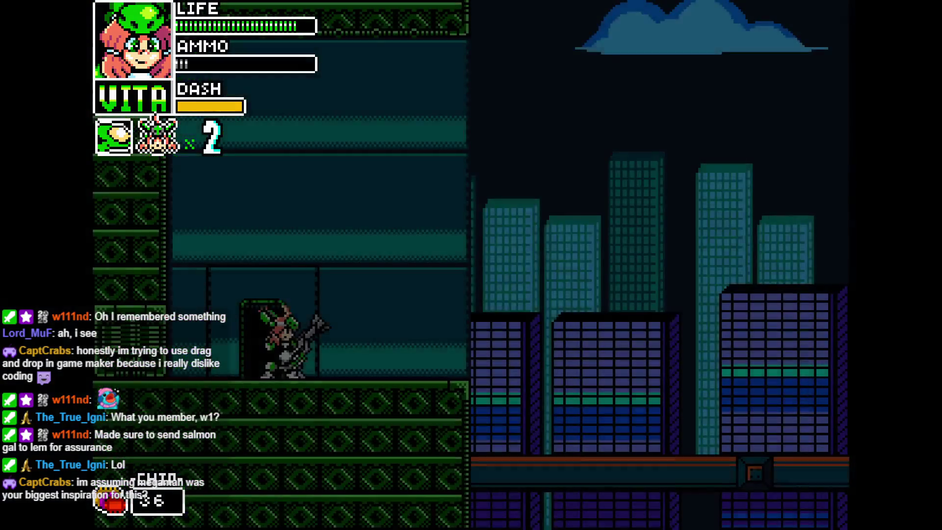
{"action": "key", "text": "Right"}
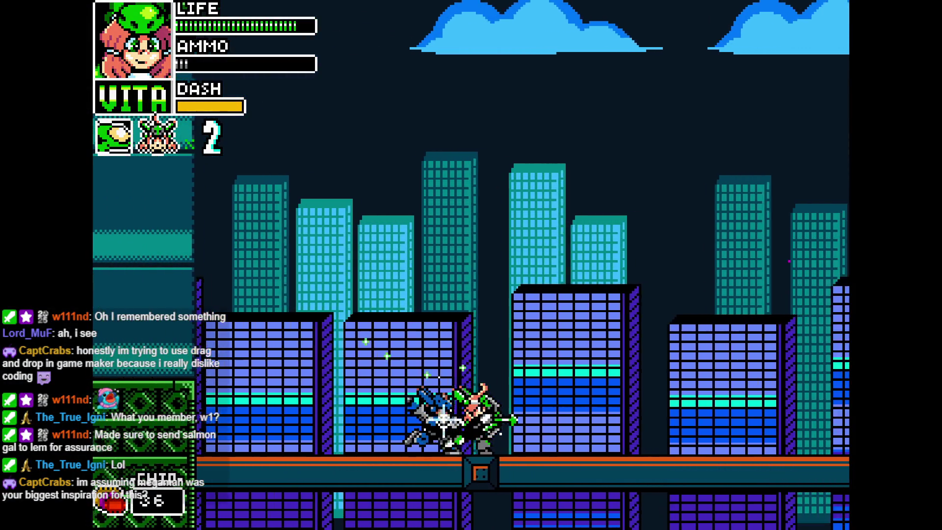
Step: Advance right, shooting enemies and firing green shots to collect chips
{"action": "key", "text": "Right"}
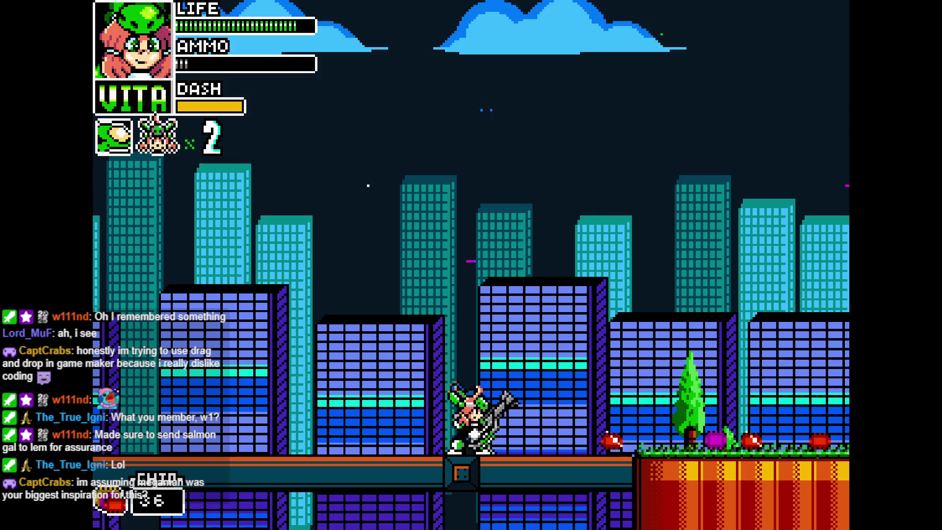
{"action": "key", "text": "Left"}
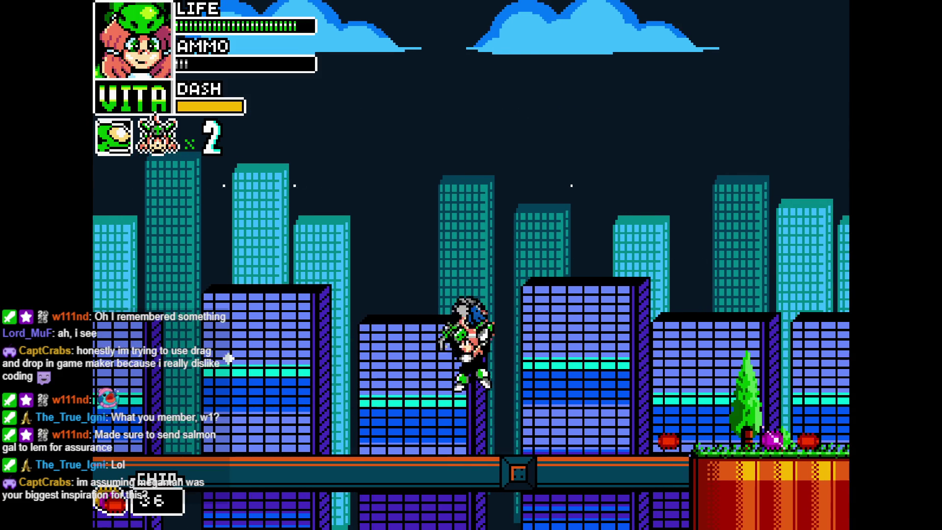
{"action": "key", "text": "Left"}
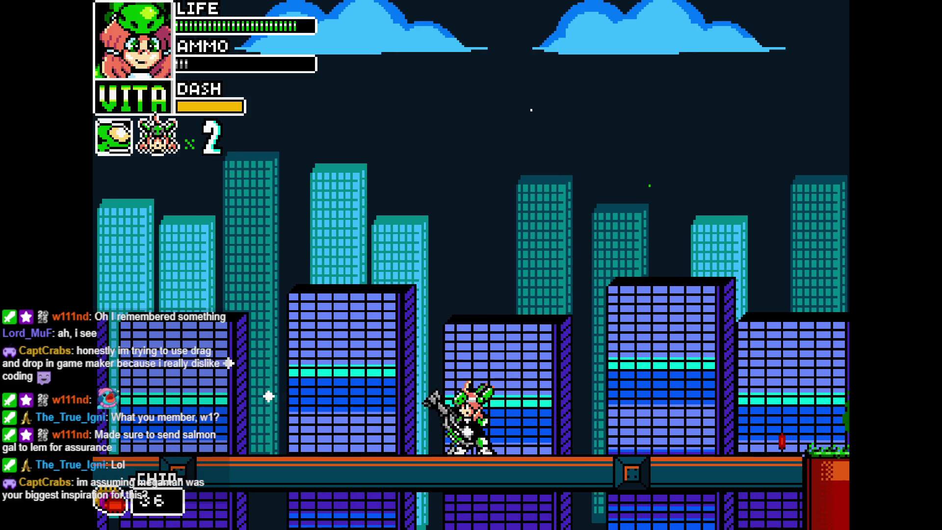
{"action": "key", "text": "Right"}
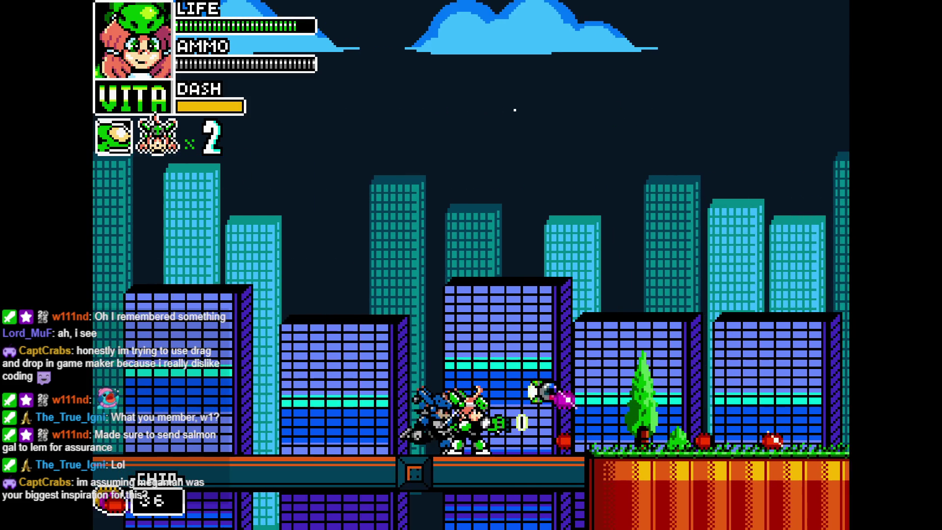
{"action": "key", "text": "Right"}
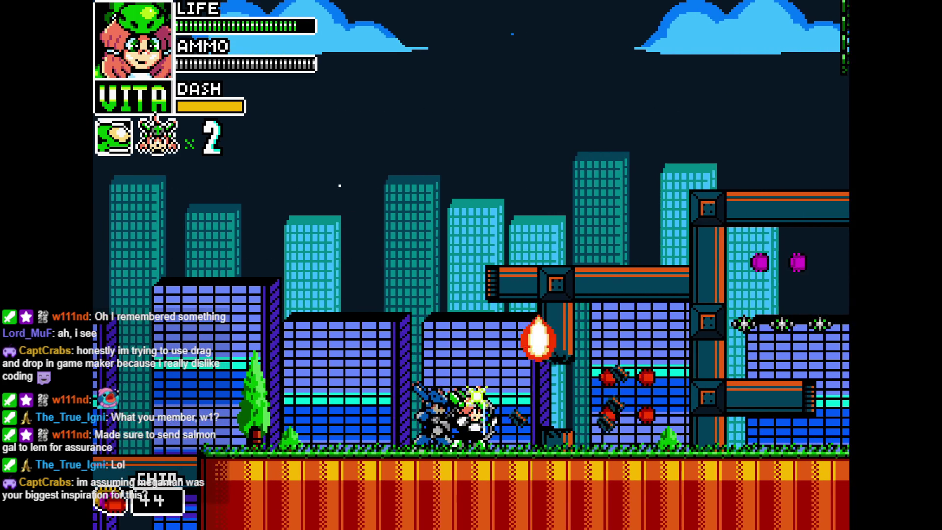
{"action": "key", "text": "Right"}
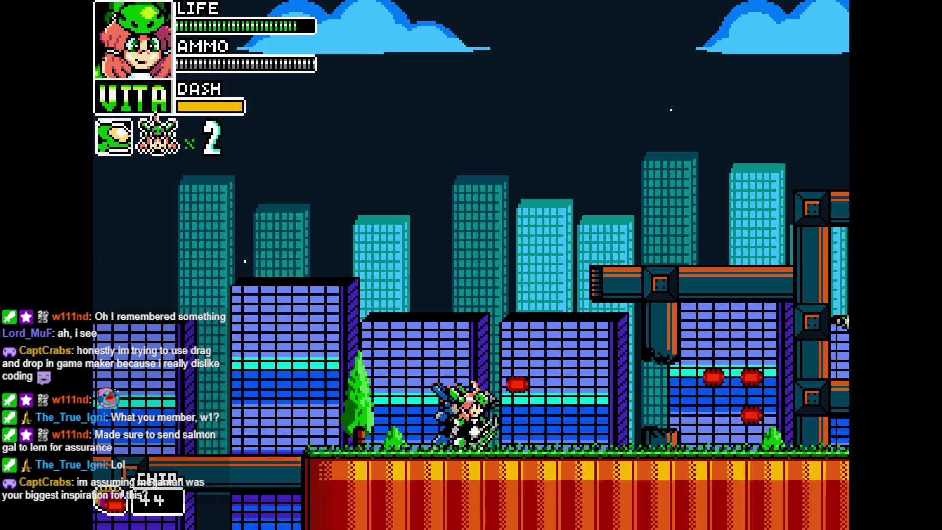
{"action": "key", "text": "Right"}
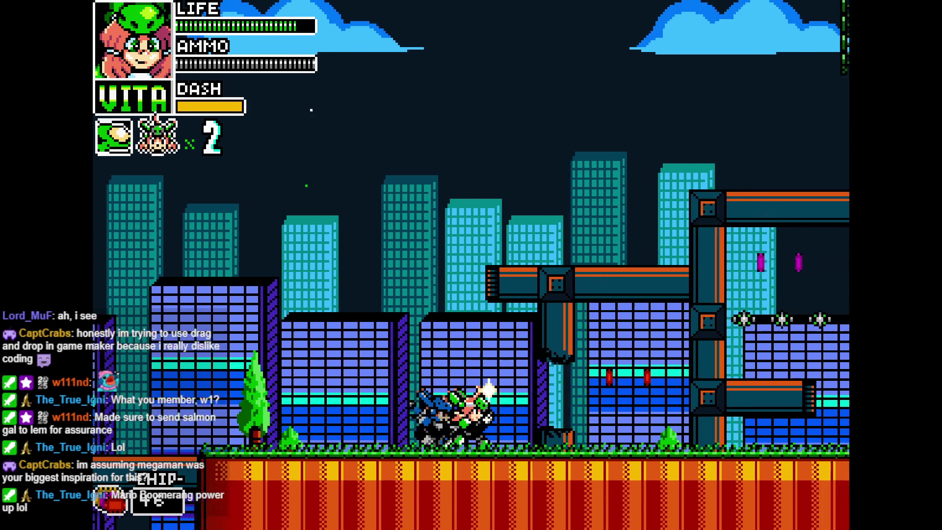
{"action": "key", "text": "Left"}
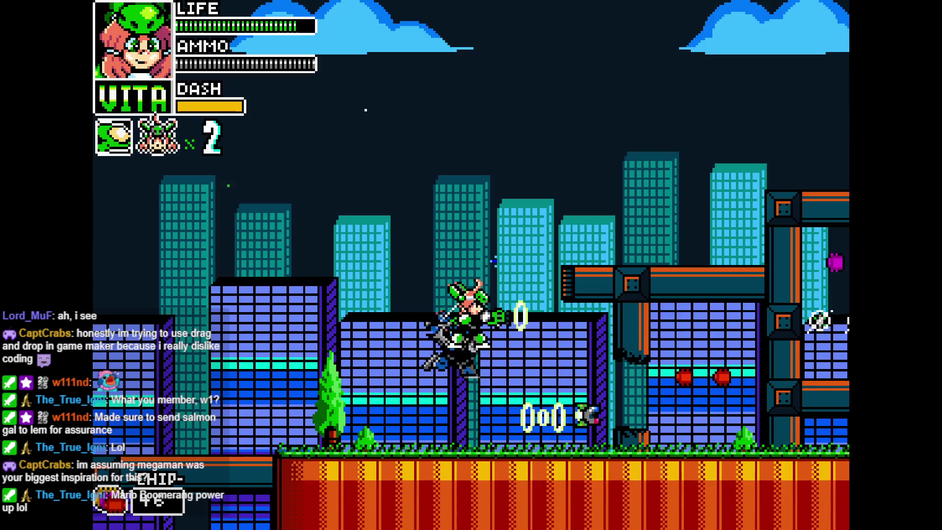
Step: Cross the girders, climb the green ladder, and attack the turret, reaching 46 chips
{"action": "key", "text": "Right"}
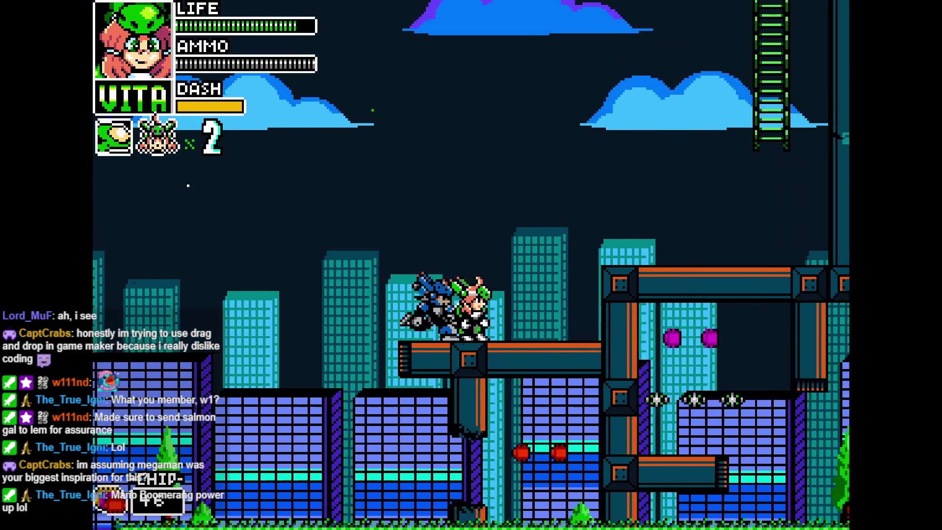
{"action": "key", "text": "Right"}
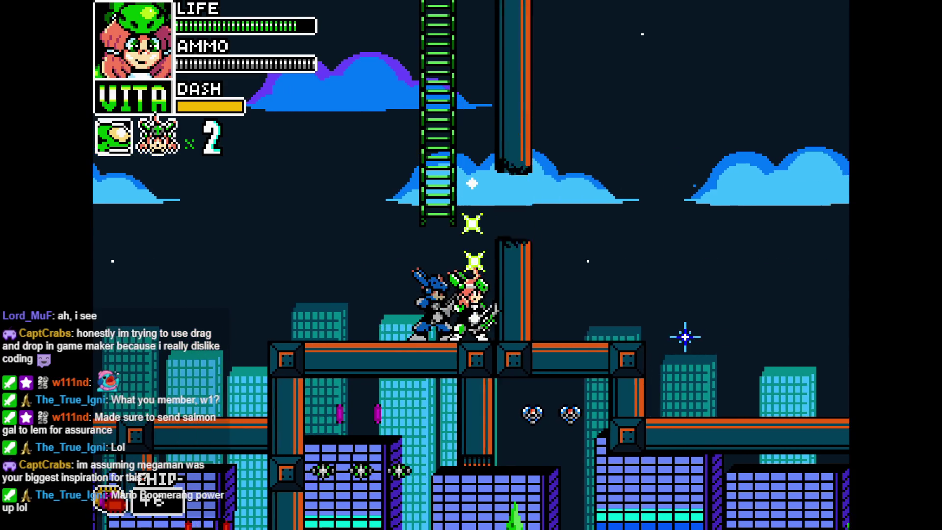
{"action": "key", "text": "Left"}
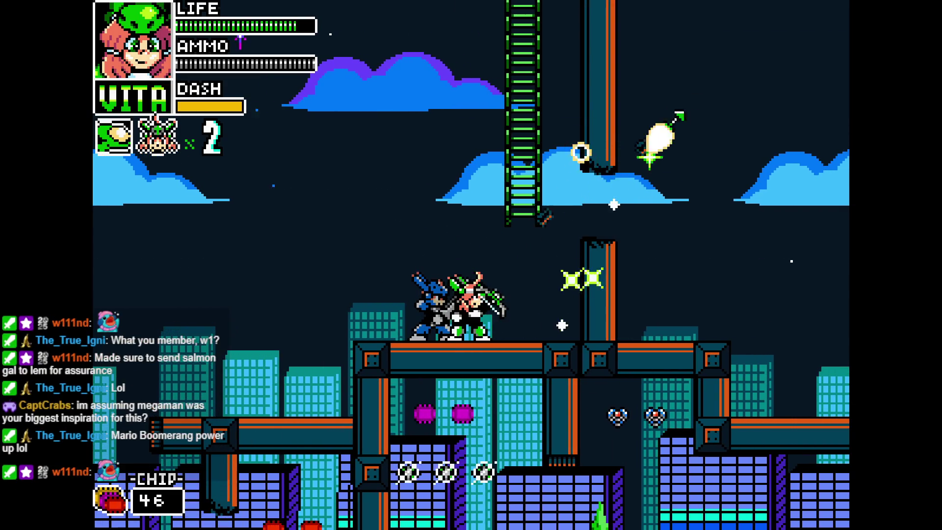
{"action": "key", "text": "Up"}
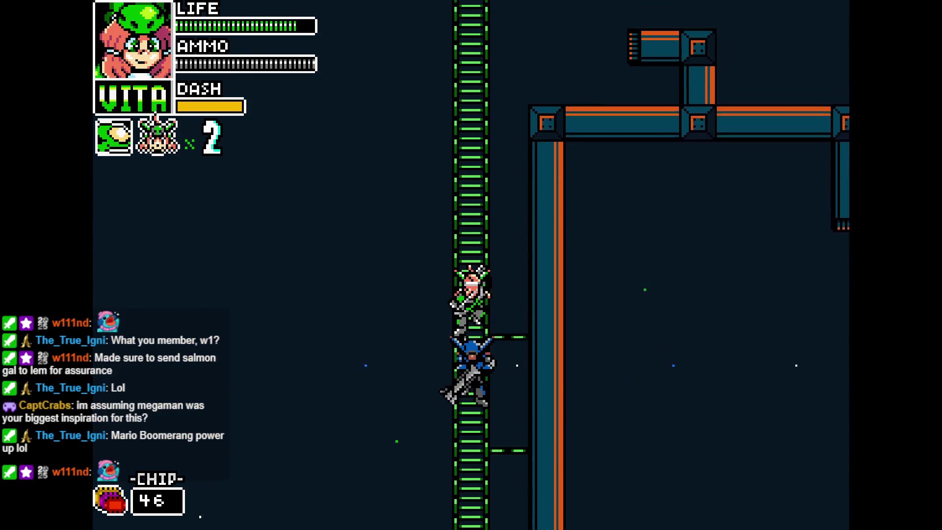
{"action": "key", "text": "Right"}
{"action": "key", "text": "Right"}
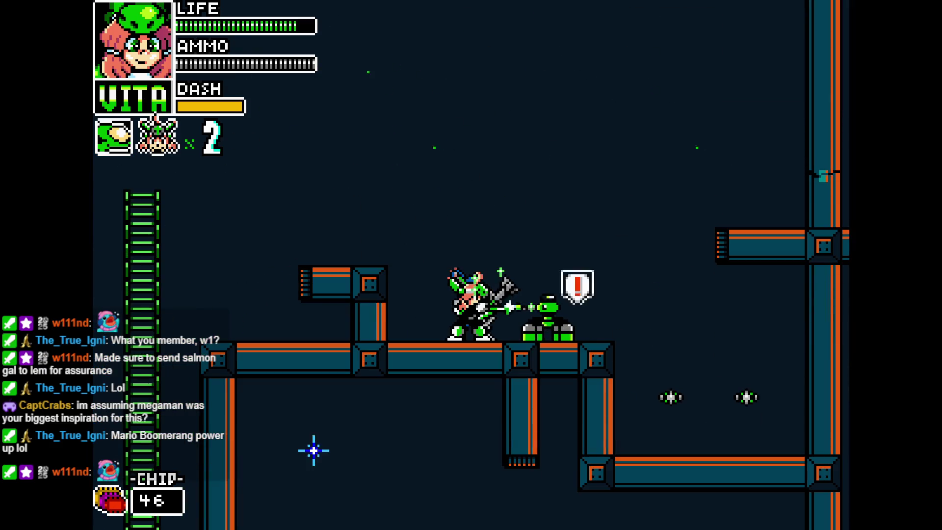
{"action": "key", "text": "Right"}
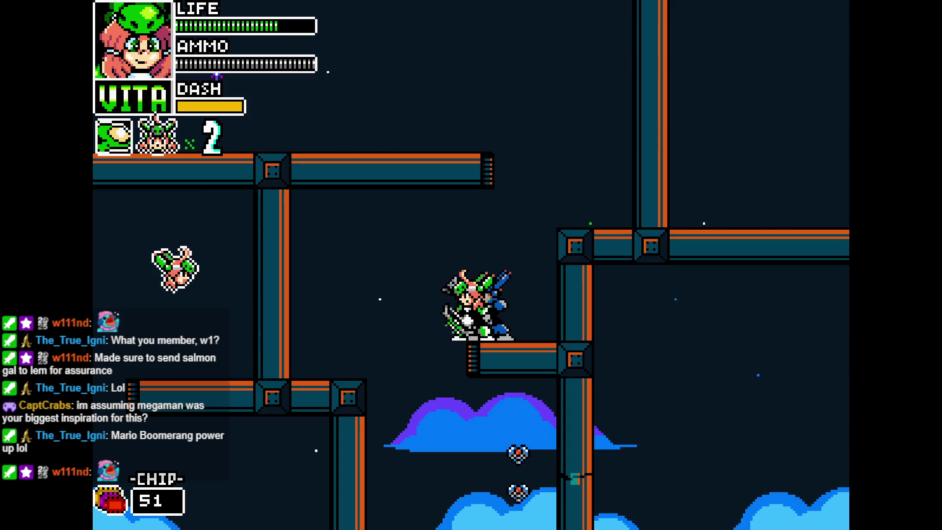
Step: Quit the test build at 51 chips, returning to player_lone's Begin Step code
{"action": "key", "text": "Escape"}
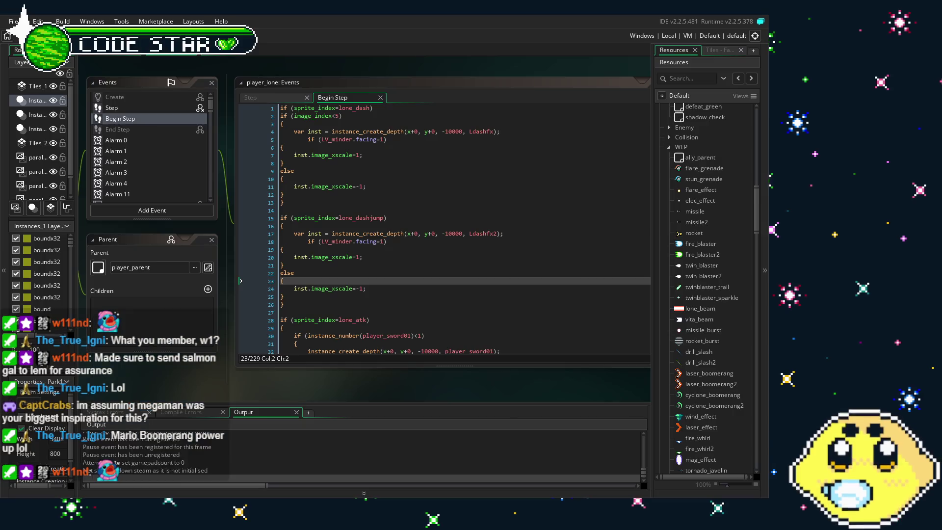
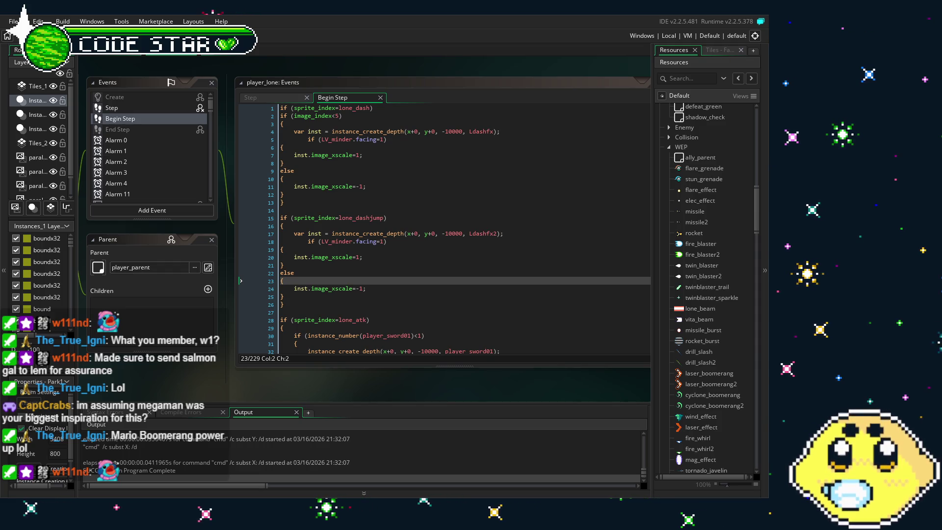
Step: Open the magnet_shot object from the Resources tree
{"action": "mouse_move", "coordinate": [218, 365]}
{"action": "left_mouse_down"}
{"action": "mouse_move", "coordinate": [234, 354]}
{"action": "mouse_move", "coordinate": [243, 314]}
{"action": "left_mouse_up"}
{"action": "scroll", "coordinate": [345, 244], "scroll_direction": "down", "scroll_amount": 12}
{"action": "scroll", "coordinate": [344, 244], "scroll_direction": "down", "scroll_amount": 16}
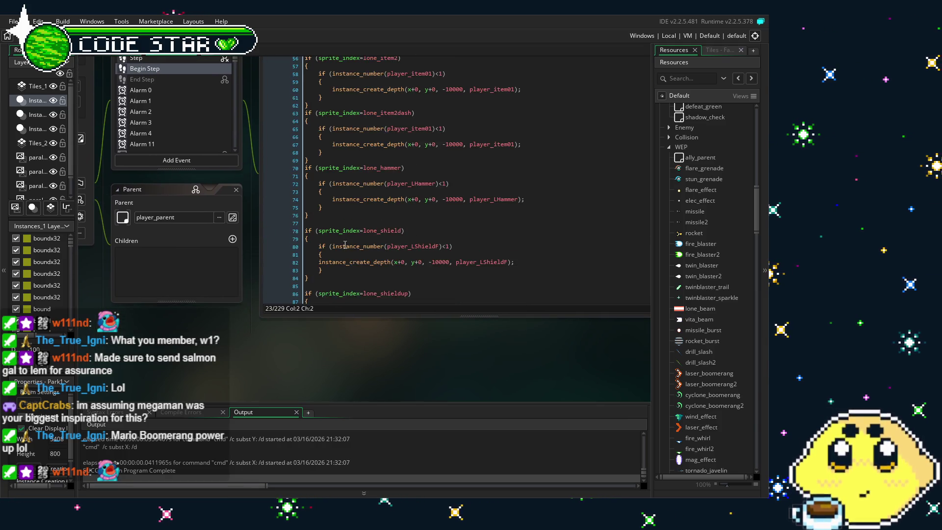
{"action": "scroll", "coordinate": [345, 244], "scroll_direction": "up", "scroll_amount": 10}
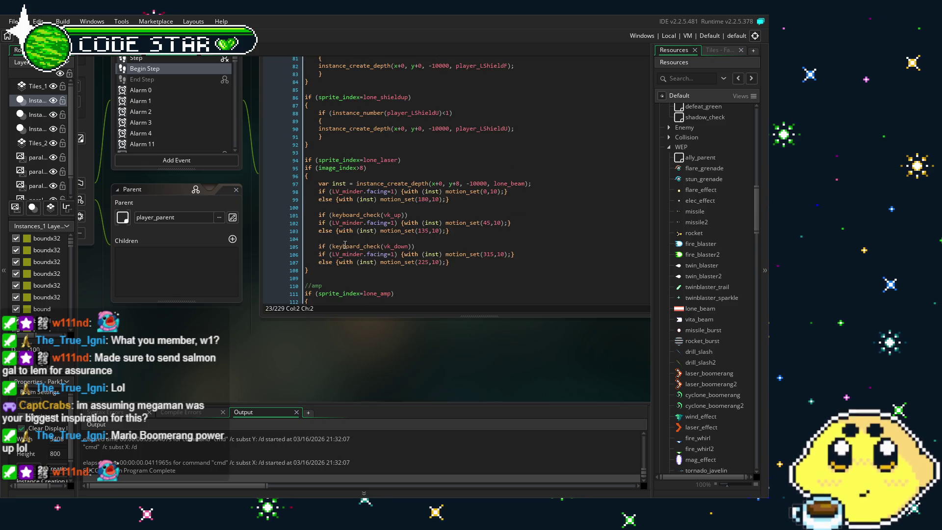
{"action": "left_click_drag", "start_coordinate": [256, 323], "coordinate": [273, 354]}
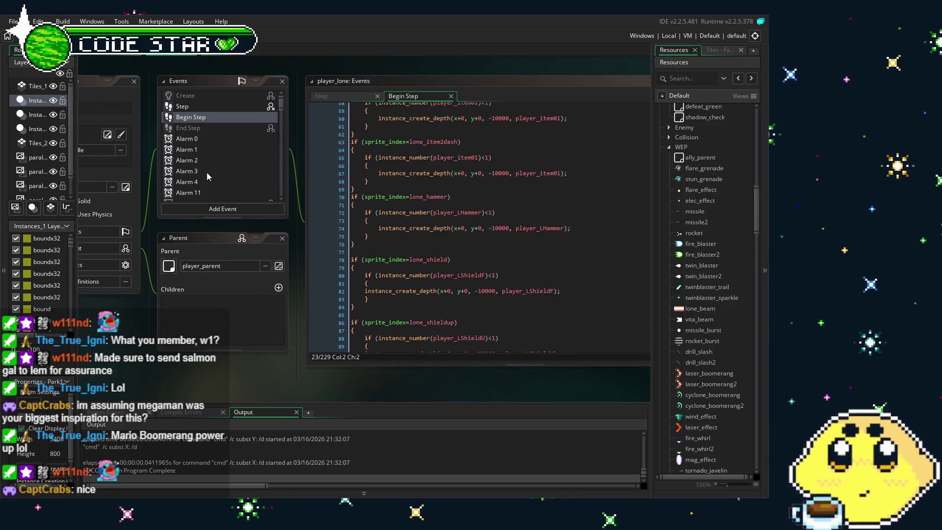
{"action": "scroll", "coordinate": [201, 163], "scroll_direction": "down", "scroll_amount": 2}
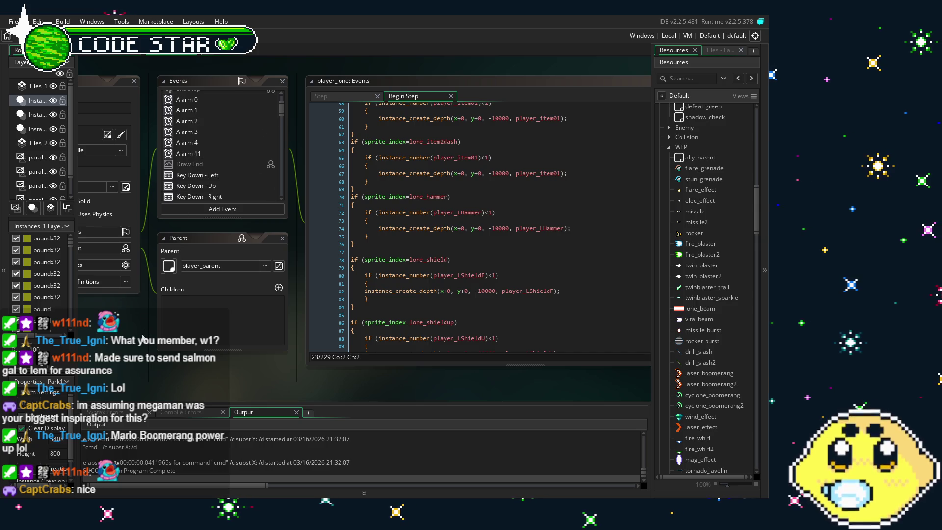
{"action": "scroll", "coordinate": [298, 173], "scroll_direction": "up", "scroll_amount": 2}
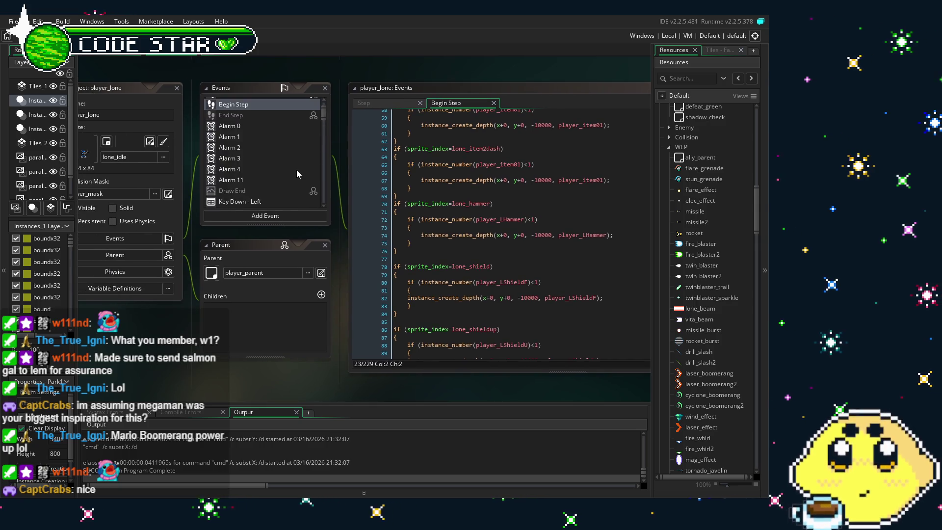
{"action": "scroll", "coordinate": [667, 311], "scroll_direction": "down", "scroll_amount": 3}
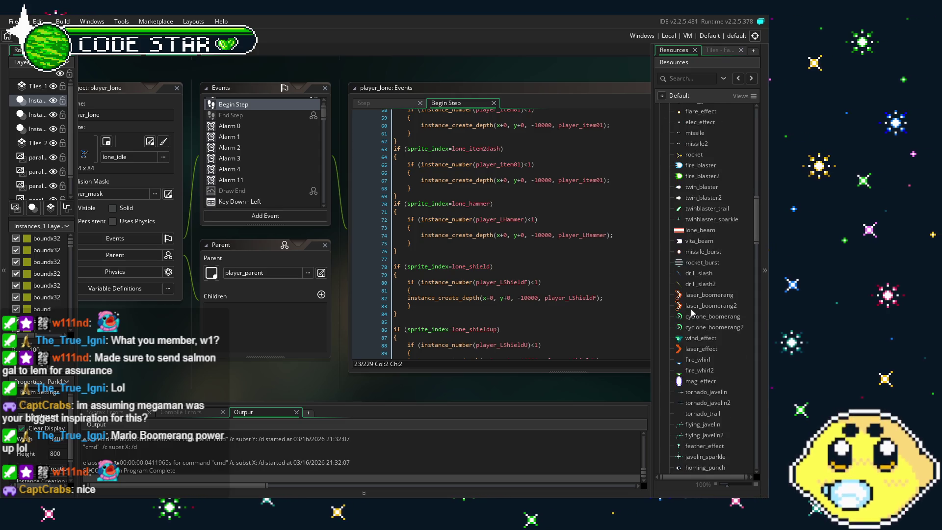
{"action": "scroll", "coordinate": [690, 308], "scroll_direction": "down", "scroll_amount": 1}
{"action": "scroll", "coordinate": [691, 308], "scroll_direction": "down", "scroll_amount": 8}
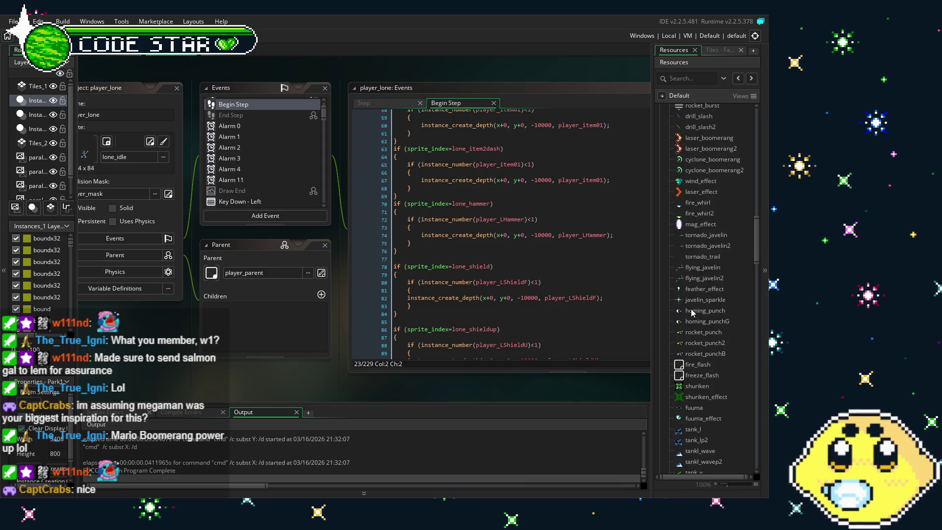
{"action": "scroll", "coordinate": [692, 313], "scroll_direction": "down", "scroll_amount": 2}
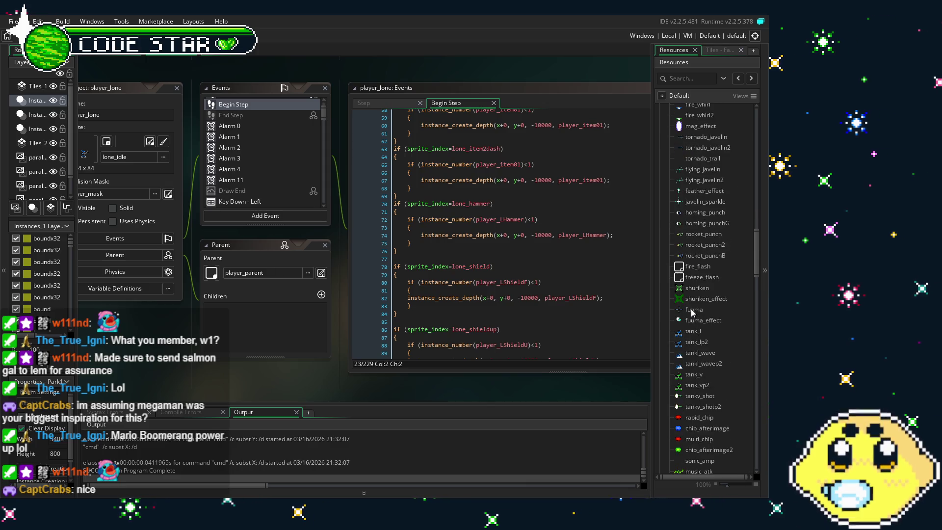
{"action": "scroll", "coordinate": [329, 396], "scroll_direction": "left", "scroll_amount": 3}
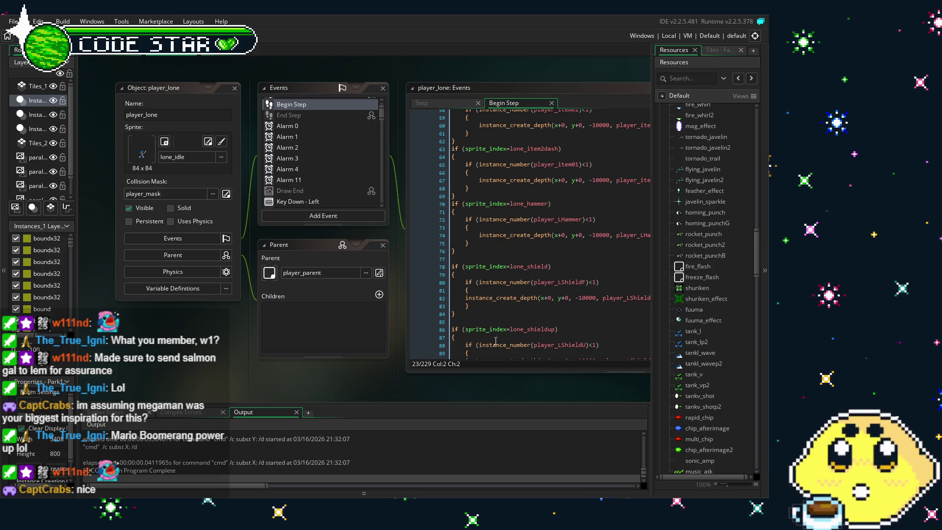
{"action": "scroll", "coordinate": [688, 374], "scroll_direction": "down", "scroll_amount": 10}
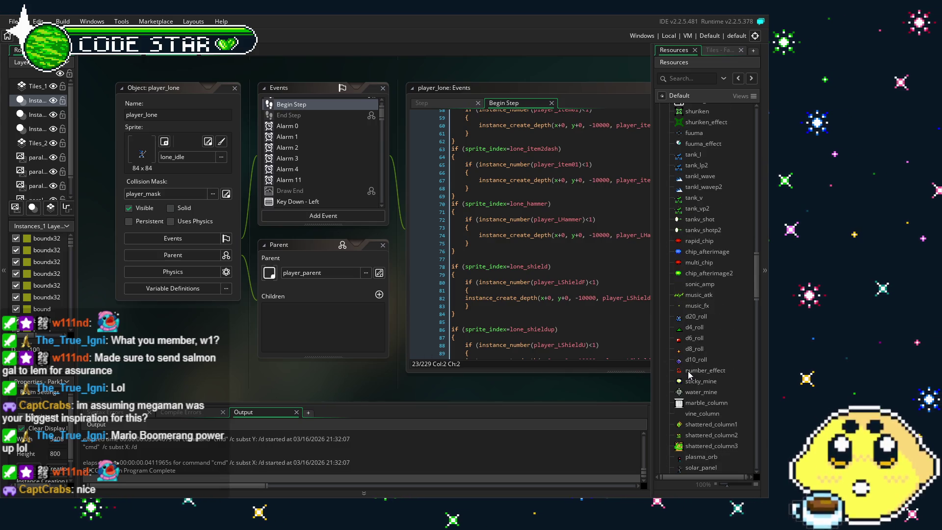
{"action": "scroll", "coordinate": [689, 374], "scroll_direction": "down", "scroll_amount": 6}
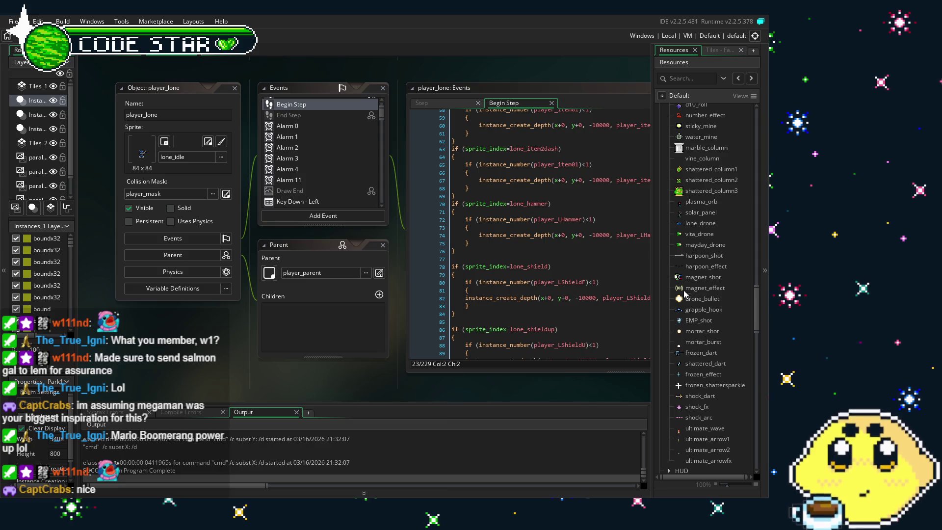
{"action": "double_click", "coordinate": [702, 277]}
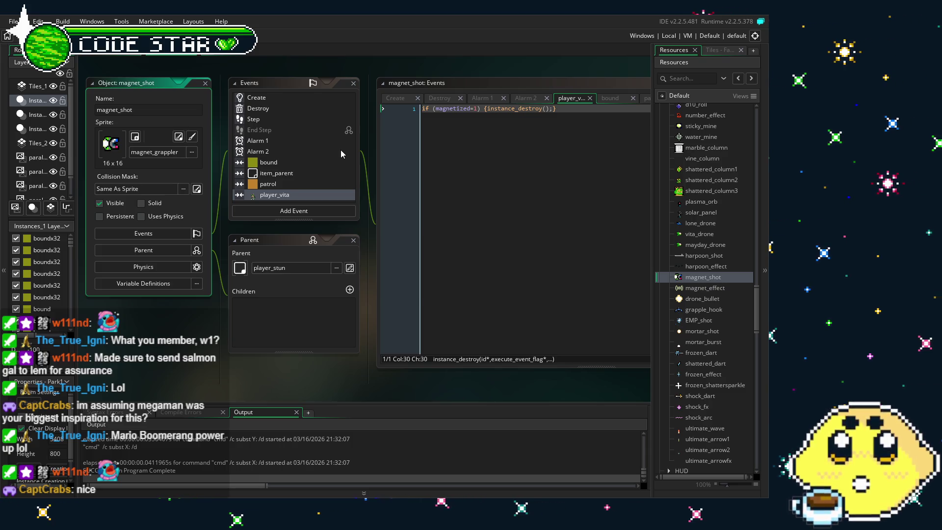
Step: Show magnet_shot's Step event and check the target position on line 4 and move_towards_point on line 6
{"action": "left_click", "coordinate": [288, 120]}
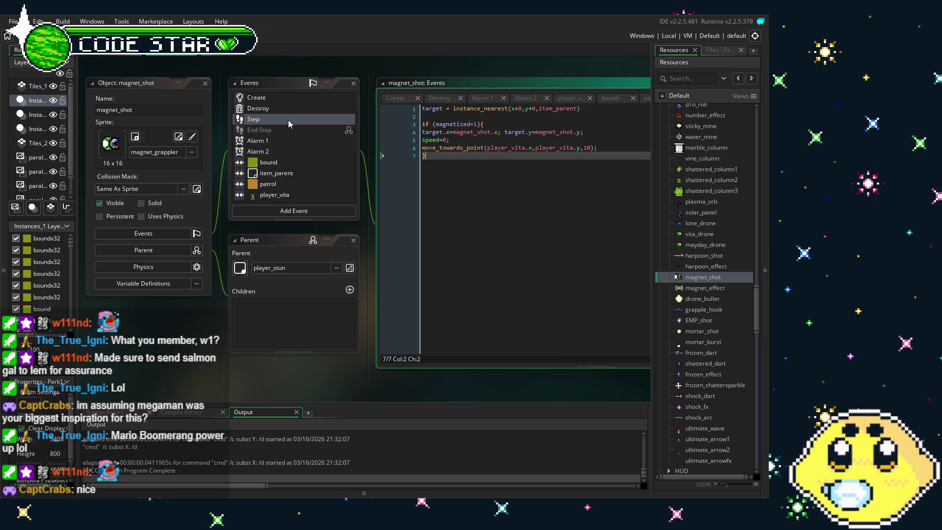
{"action": "left_click", "coordinate": [497, 211]}
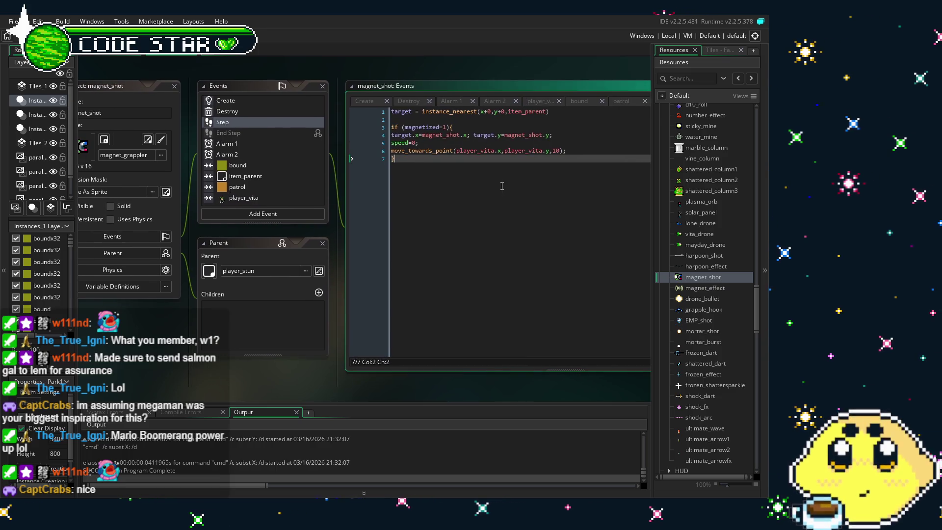
{"action": "left_click", "coordinate": [557, 151]}
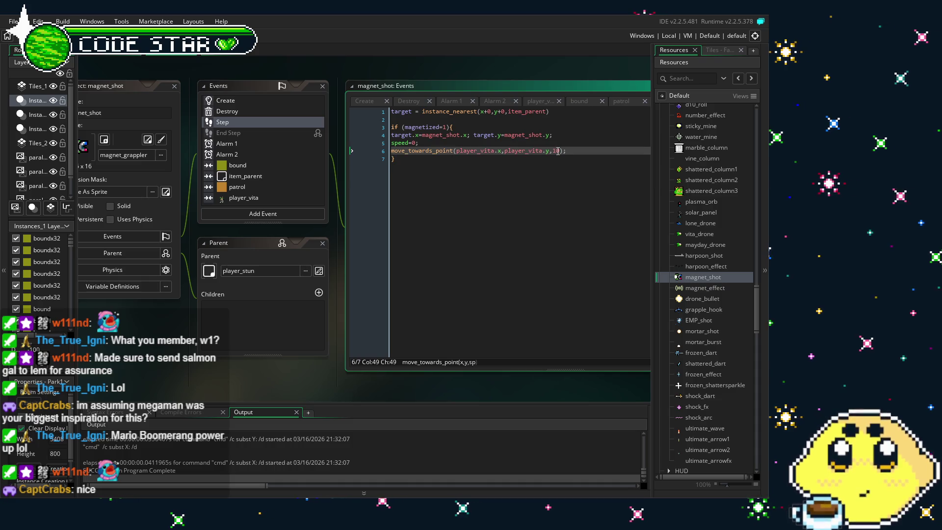
{"action": "left_click", "coordinate": [453, 135]}
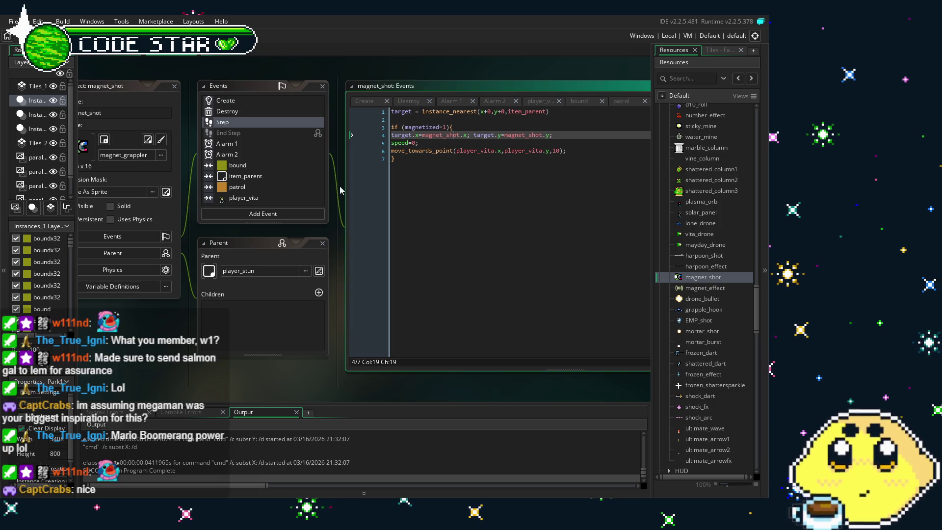
Step: Check magnet_shot's Alarm 1 and Alarm 2 code, then its player_vita collision that destroys it when magnetized=1
{"action": "left_click_drag", "start_coordinate": [154, 326], "coordinate": [179, 327]}
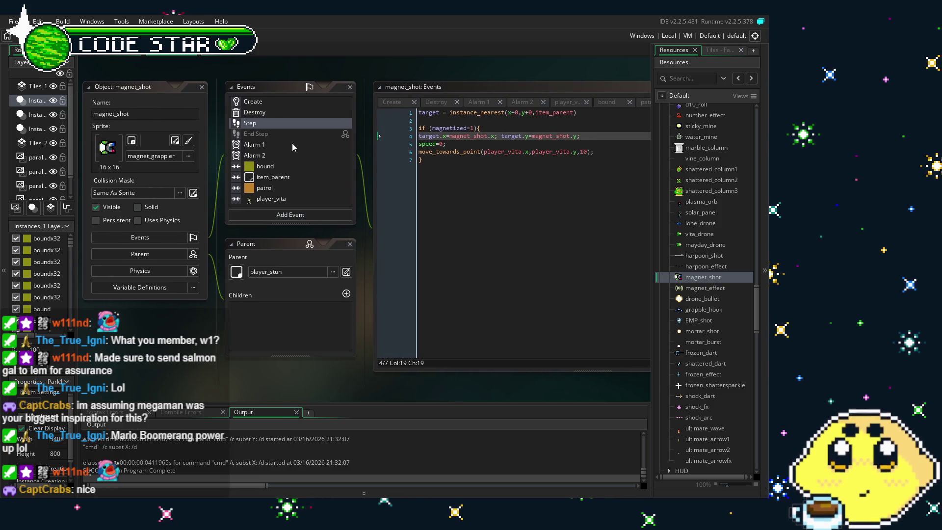
{"action": "left_click", "coordinate": [288, 143]}
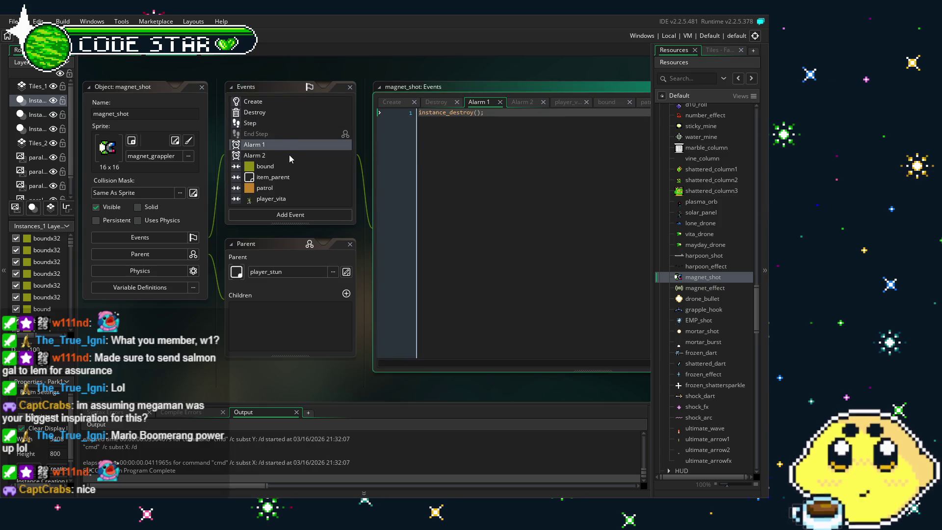
{"action": "left_click", "coordinate": [290, 155]}
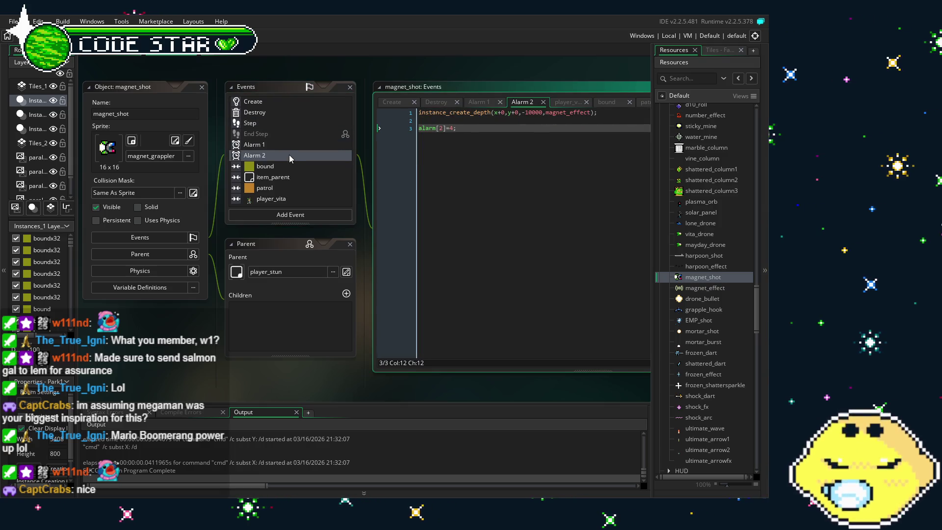
{"action": "left_click", "coordinate": [293, 198]}
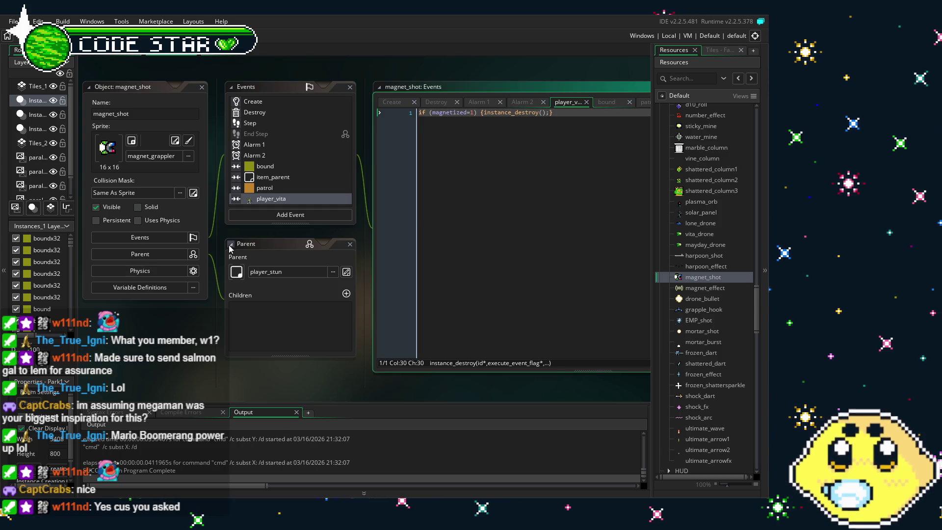
Step: Step through Create, Step, the player_vita, patrol and item_parent collisions, and Alarms 2 and 1
{"action": "left_click", "coordinate": [281, 102]}
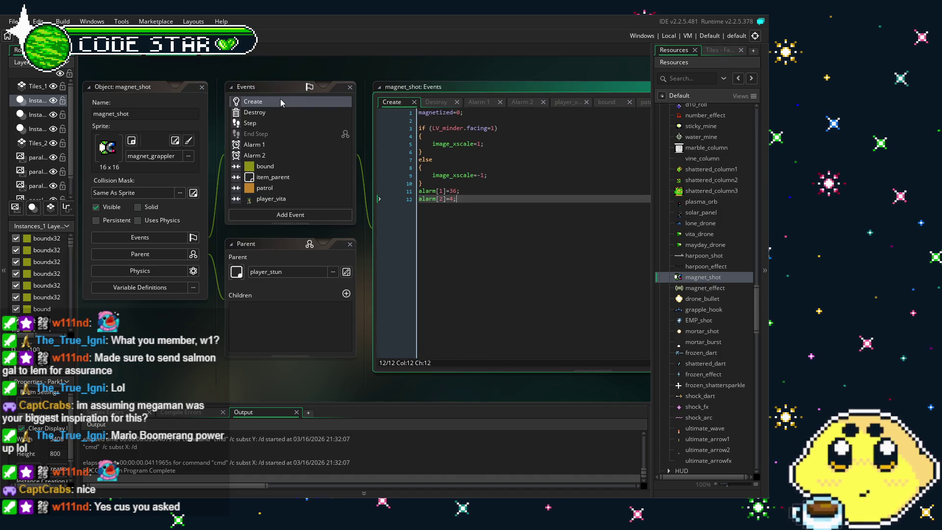
{"action": "left_click", "coordinate": [286, 122]}
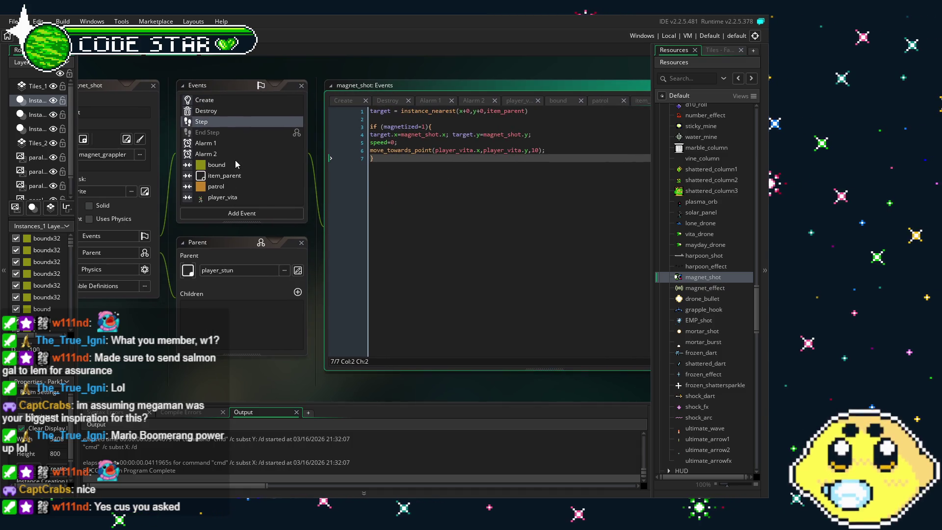
{"action": "left_click_drag", "start_coordinate": [238, 366], "coordinate": [189, 305]}
{"action": "left_click", "coordinate": [277, 161]}
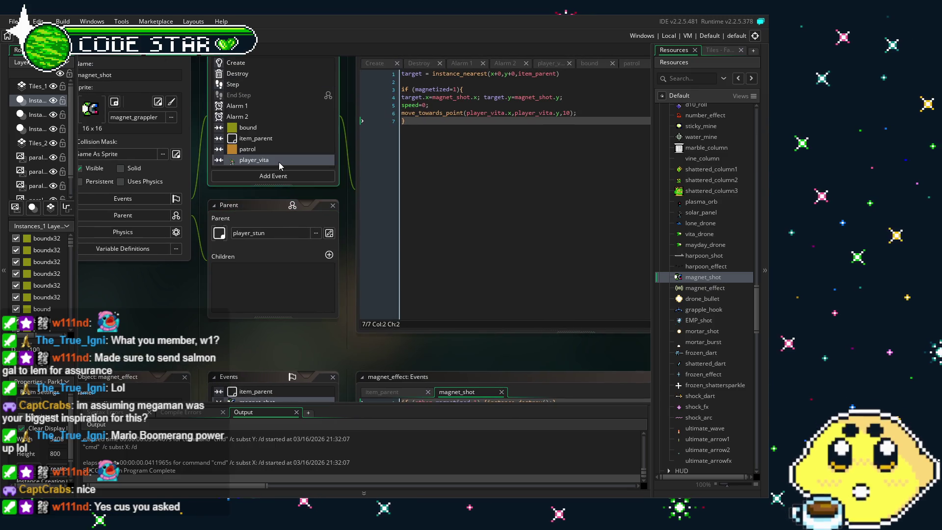
{"action": "left_click", "coordinate": [263, 147]}
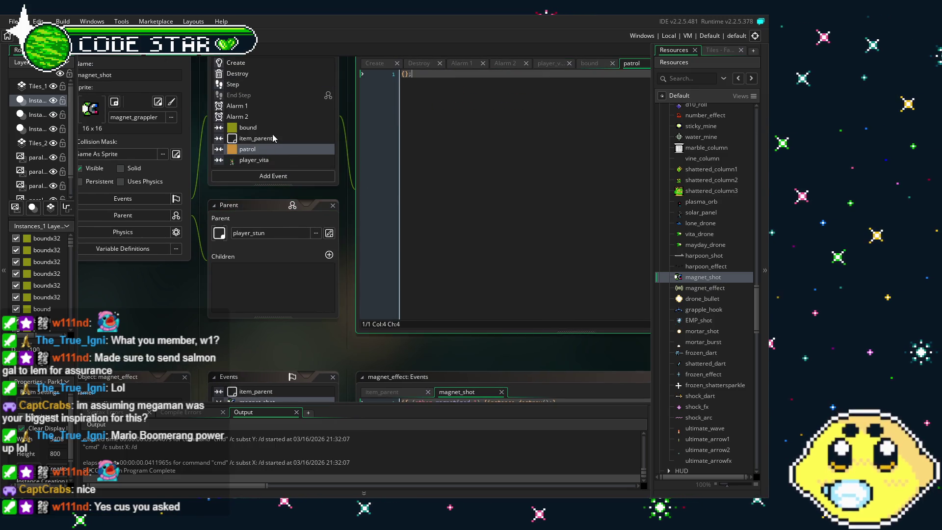
{"action": "left_click", "coordinate": [272, 134]}
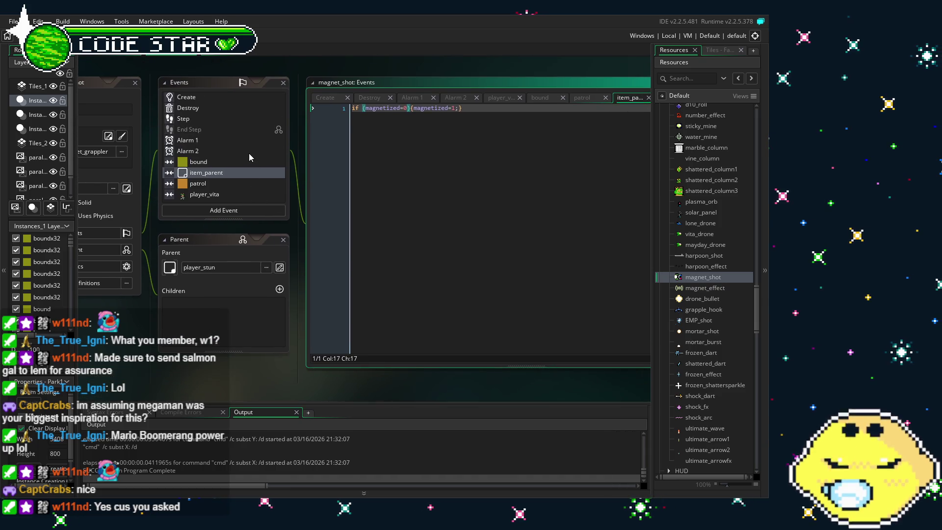
{"action": "left_click", "coordinate": [248, 152]}
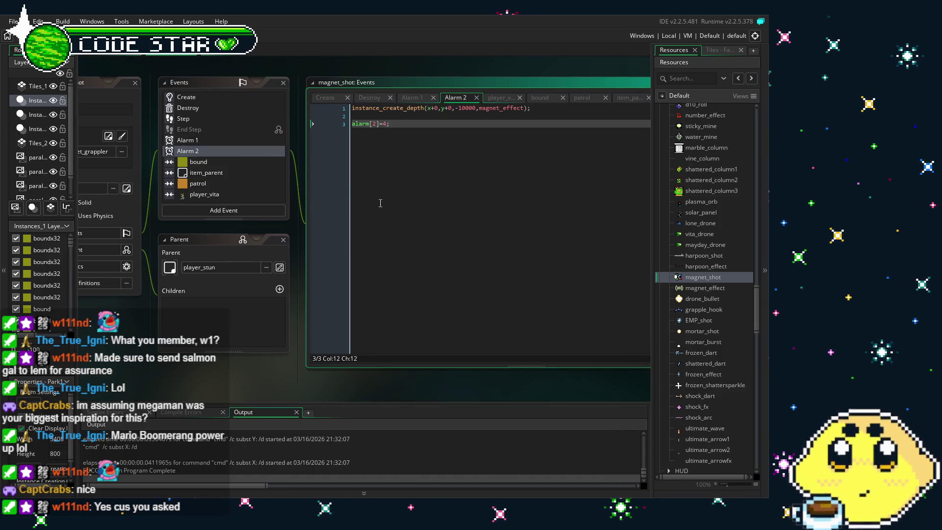
{"action": "left_click", "coordinate": [199, 139]}
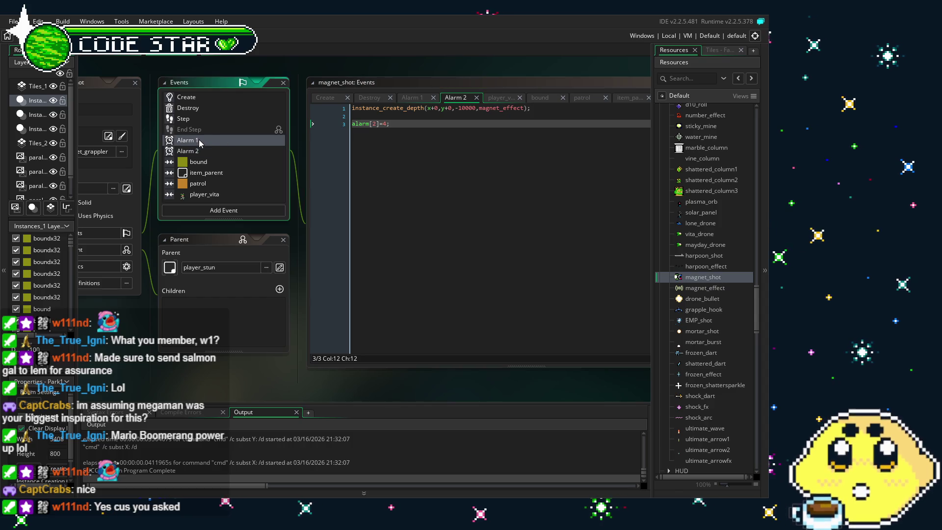
{"action": "left_click", "coordinate": [218, 118]}
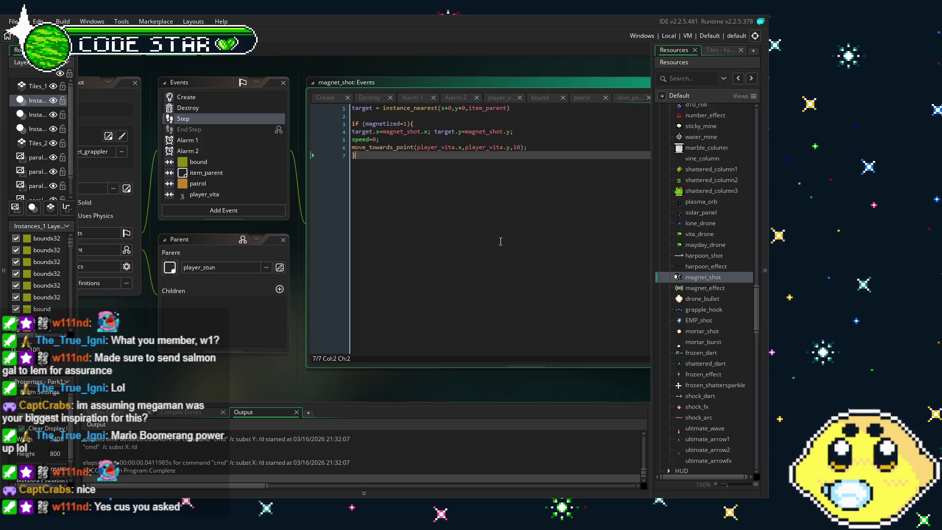
Step: Check Create line 12, recheck each event back to Create, then open magnet_effect
{"action": "mouse_move", "coordinate": [500, 241]}
{"action": "left_mouse_down"}
{"action": "mouse_move", "coordinate": [464, 243]}
{"action": "mouse_move", "coordinate": [492, 231]}
{"action": "left_mouse_up"}
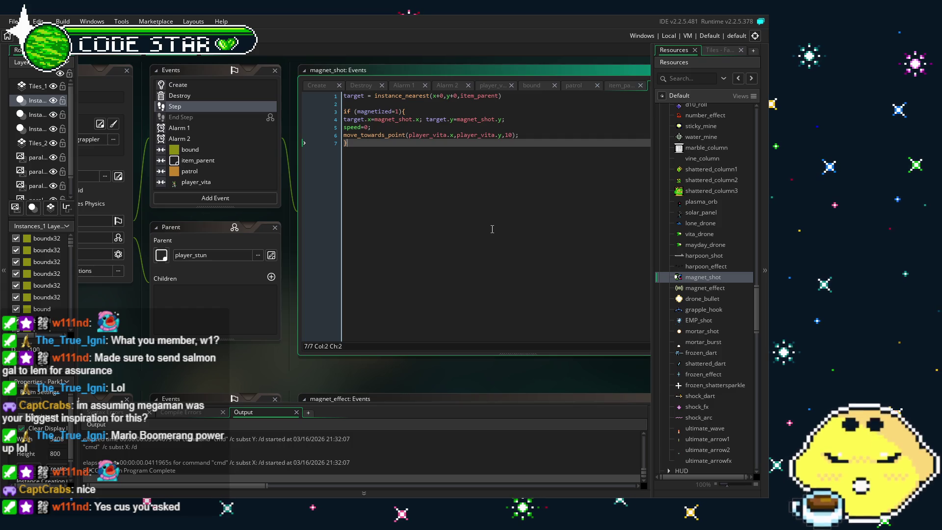
{"action": "left_click", "coordinate": [228, 84]}
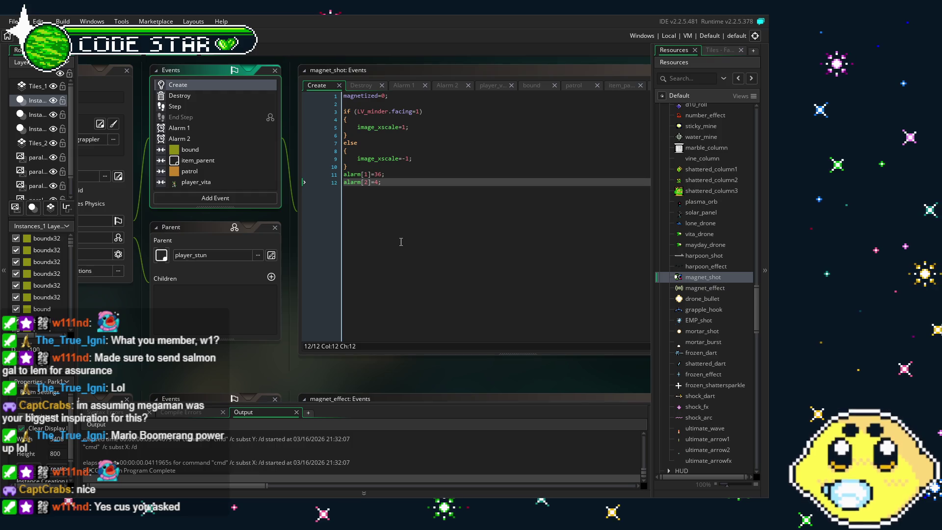
{"action": "left_click", "coordinate": [374, 182]}
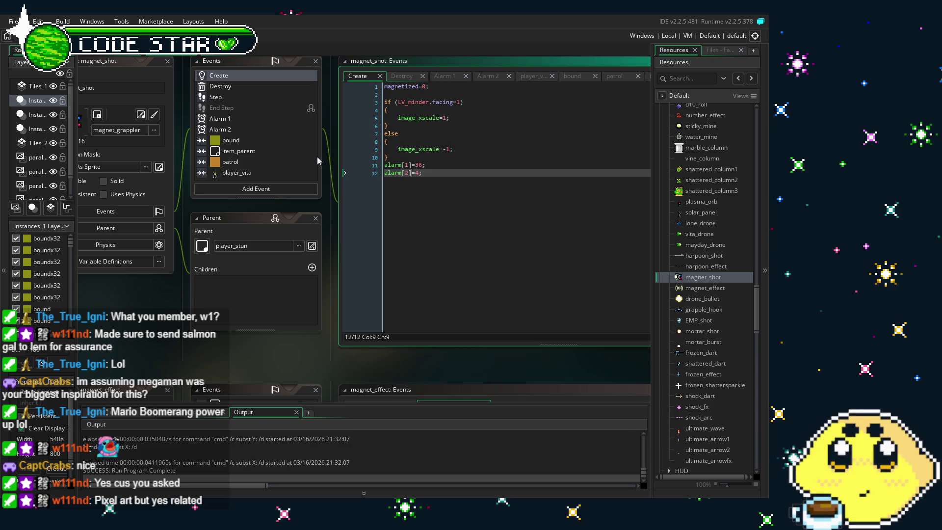
{"action": "mouse_move", "coordinate": [190, 304]}
{"action": "left_mouse_down"}
{"action": "mouse_move", "coordinate": [228, 320]}
{"action": "mouse_move", "coordinate": [203, 314]}
{"action": "left_mouse_up"}
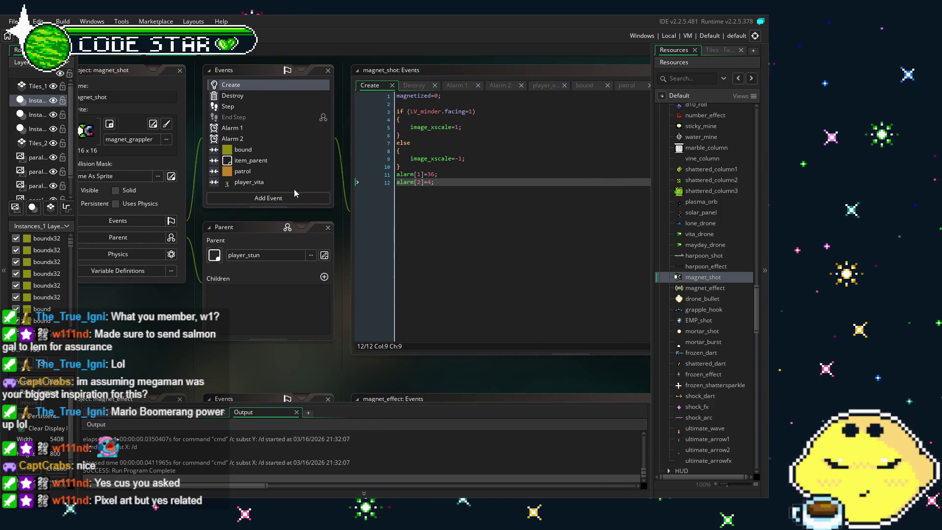
{"action": "left_click", "coordinate": [296, 175]}
{"action": "left_click", "coordinate": [284, 163]}
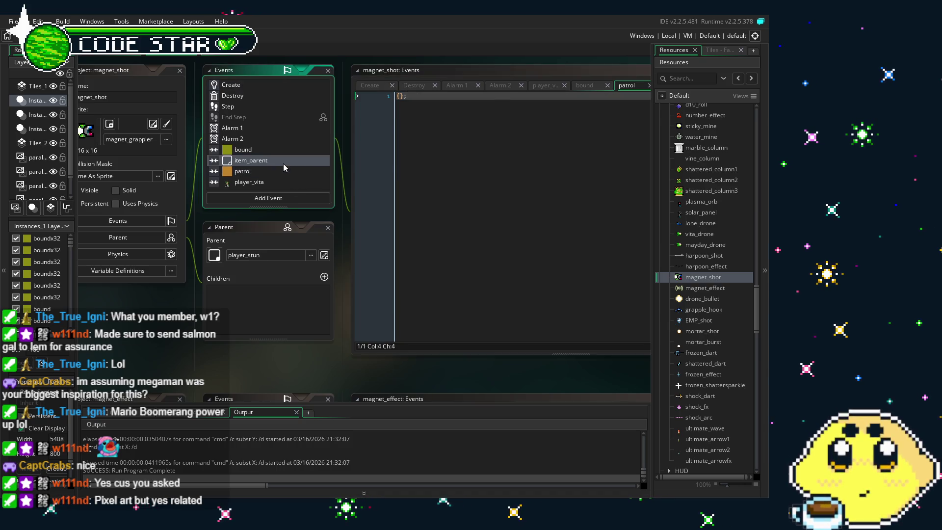
{"action": "left_click", "coordinate": [268, 140]}
{"action": "left_click", "coordinate": [268, 128]}
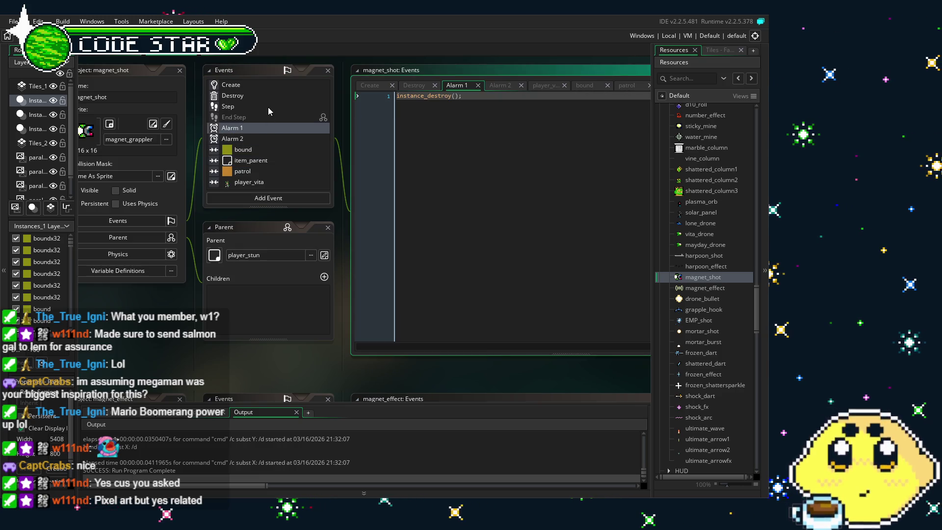
{"action": "left_click", "coordinate": [268, 107]}
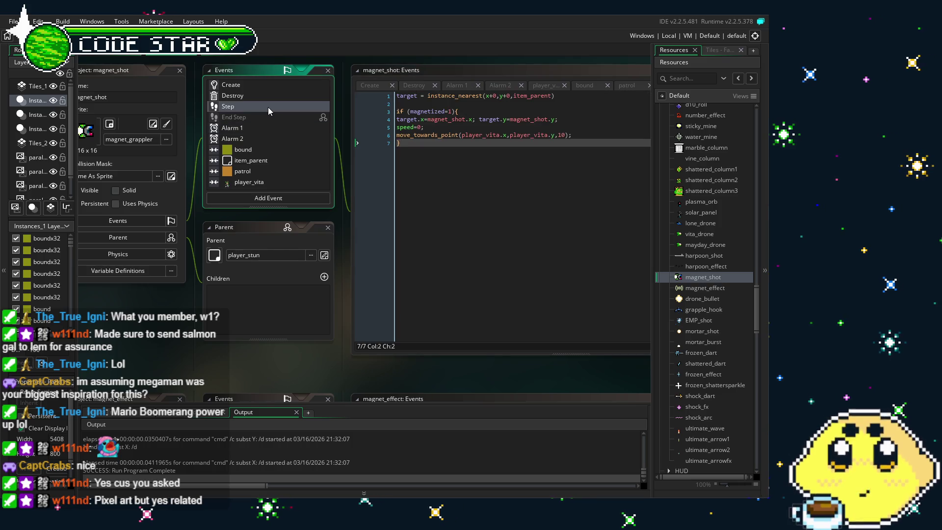
{"action": "left_click", "coordinate": [249, 84]}
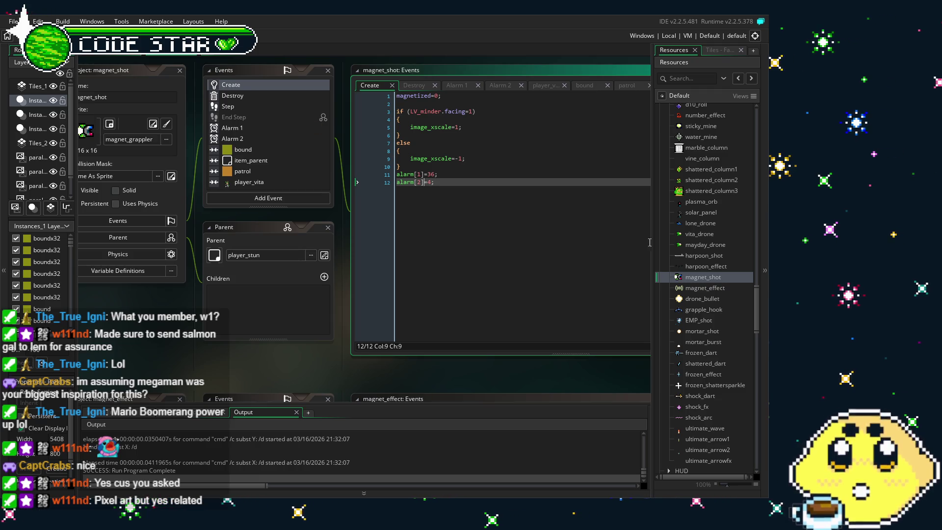
{"action": "left_click", "coordinate": [706, 288]}
{"action": "double_click", "coordinate": [706, 288]}
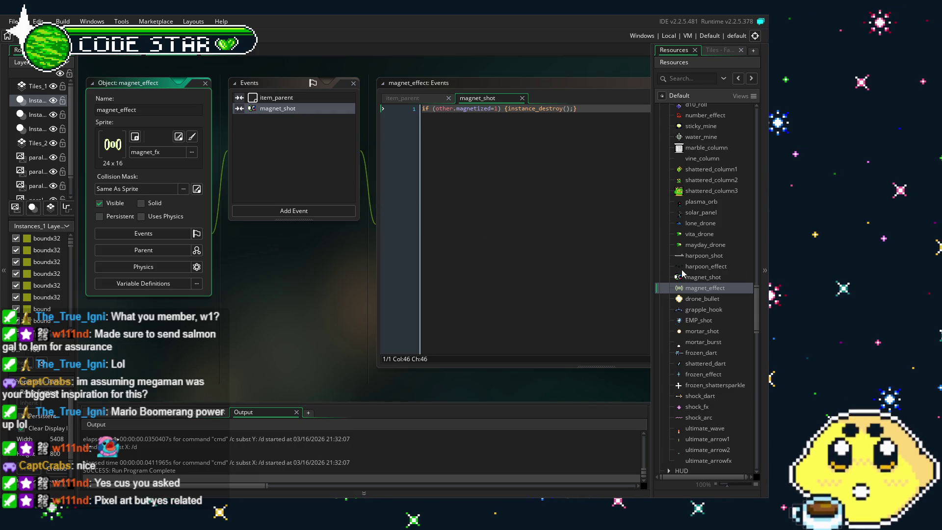
Step: Reopen the magnet_shot object and view its Alarm 2 event code
{"action": "double_click", "coordinate": [684, 276]}
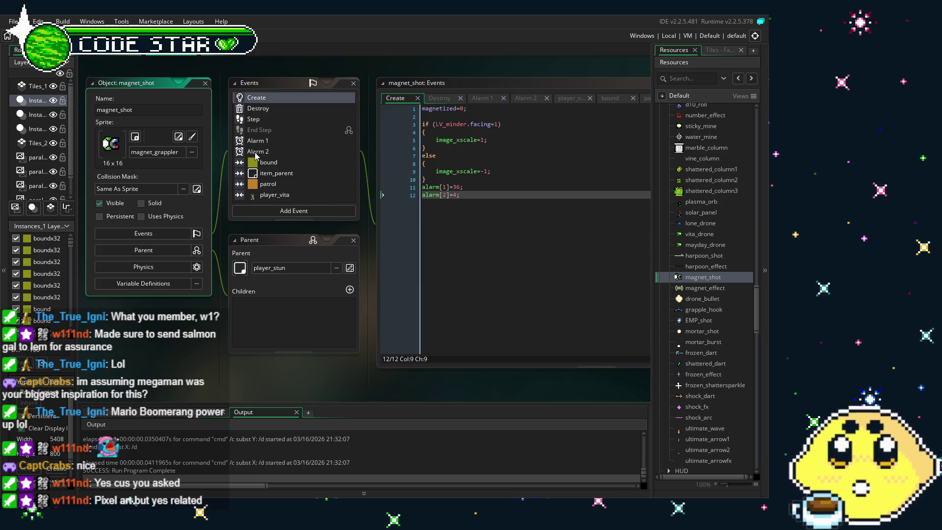
{"action": "left_click", "coordinate": [255, 152]}
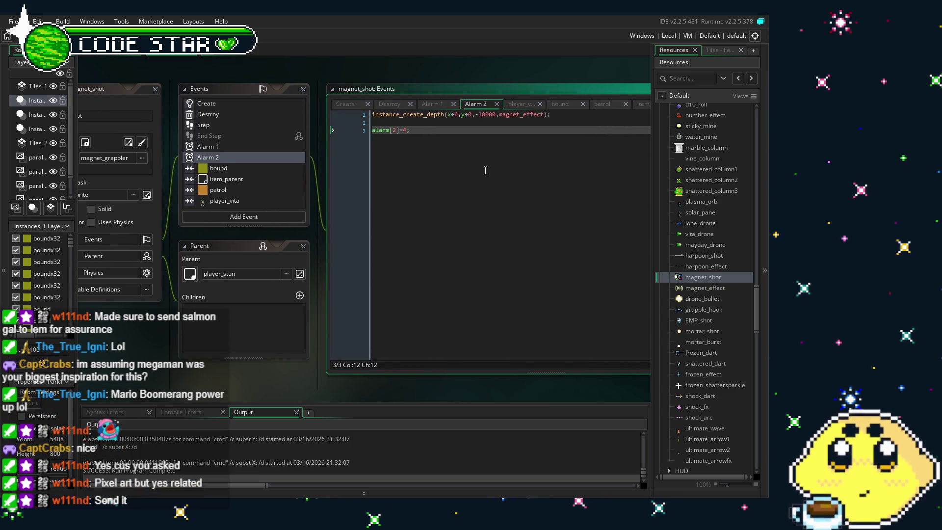